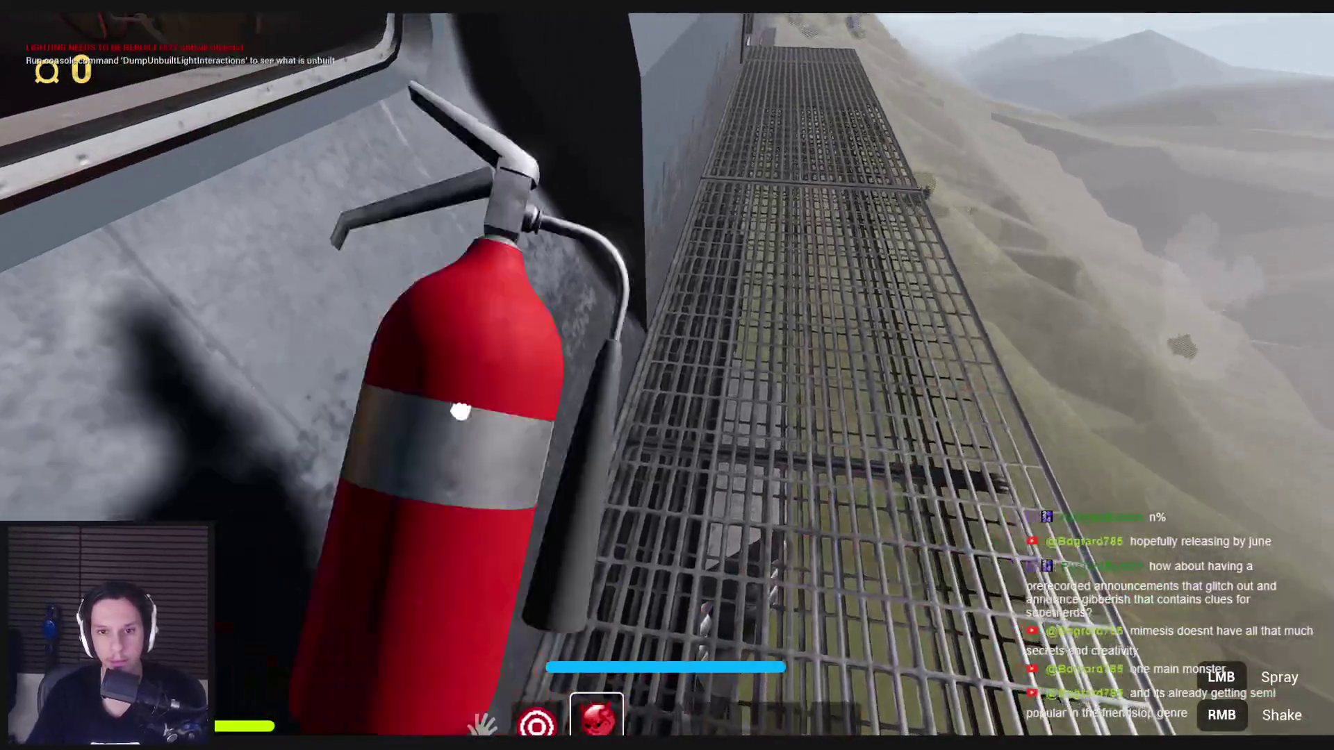
Step: Burst the fire extinguisher, then walk through the red-carpeted corridor and dark doorway to the fuse panel
right_click(667, 376)
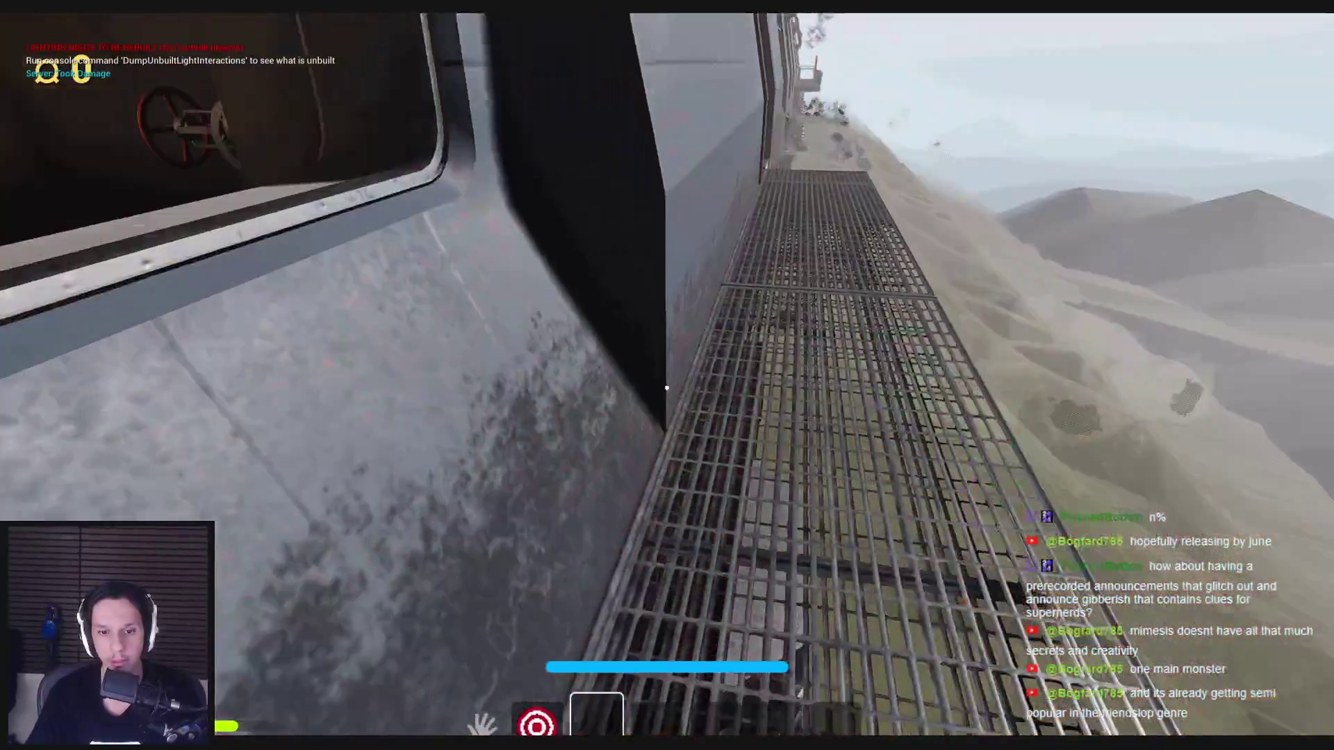
key(w)
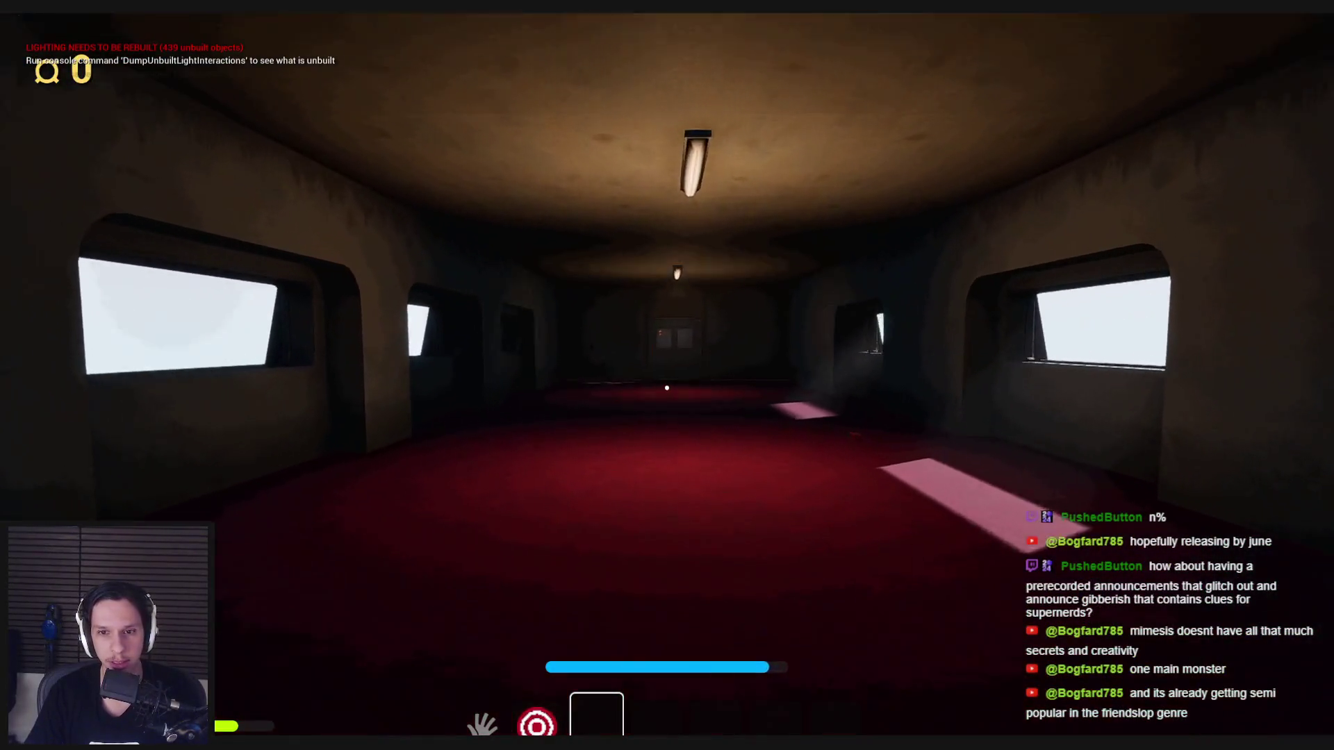
key(w)
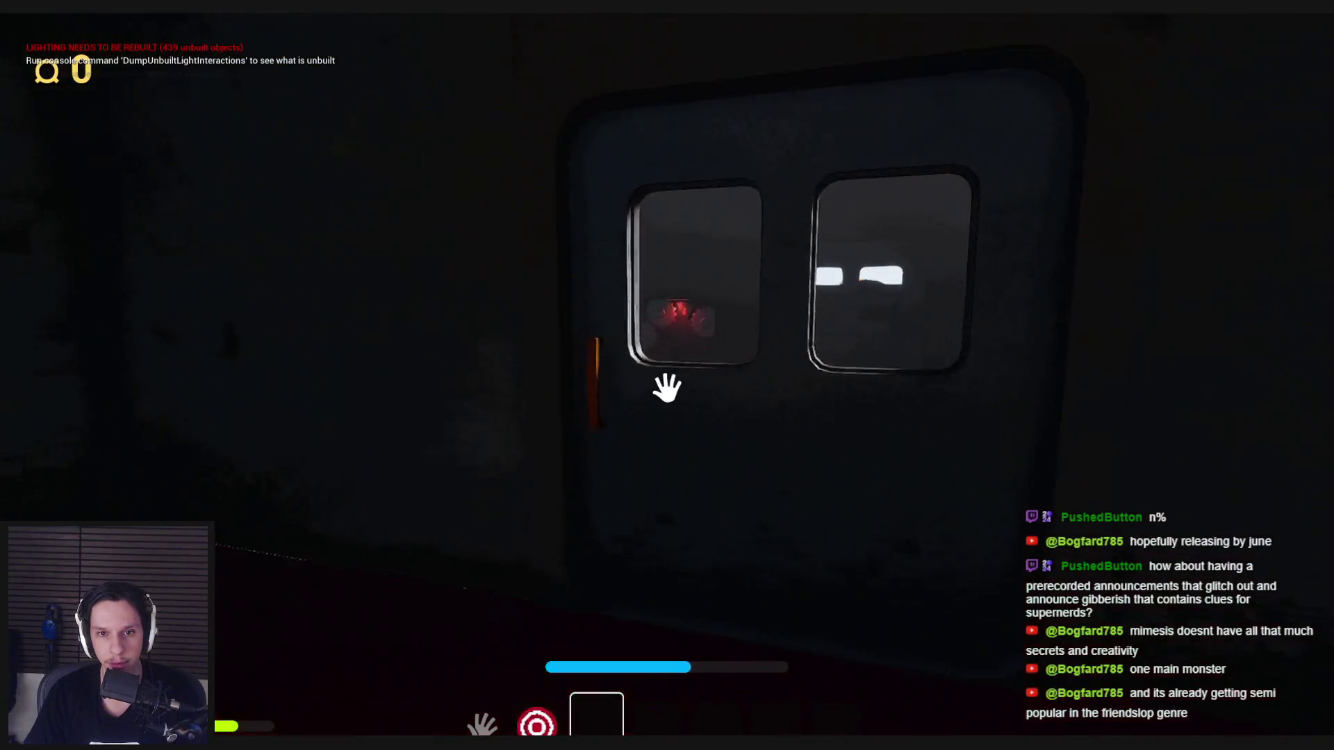
key(e)
key(w)
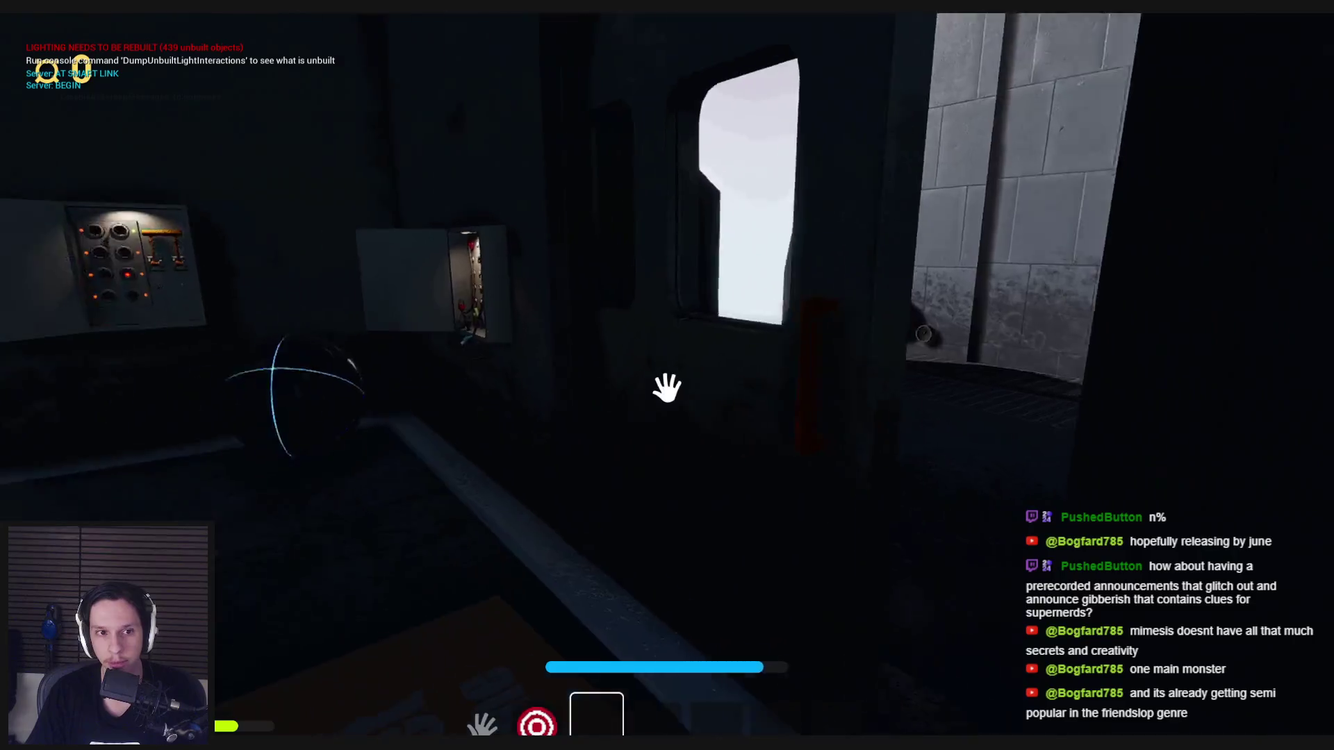
key(w)
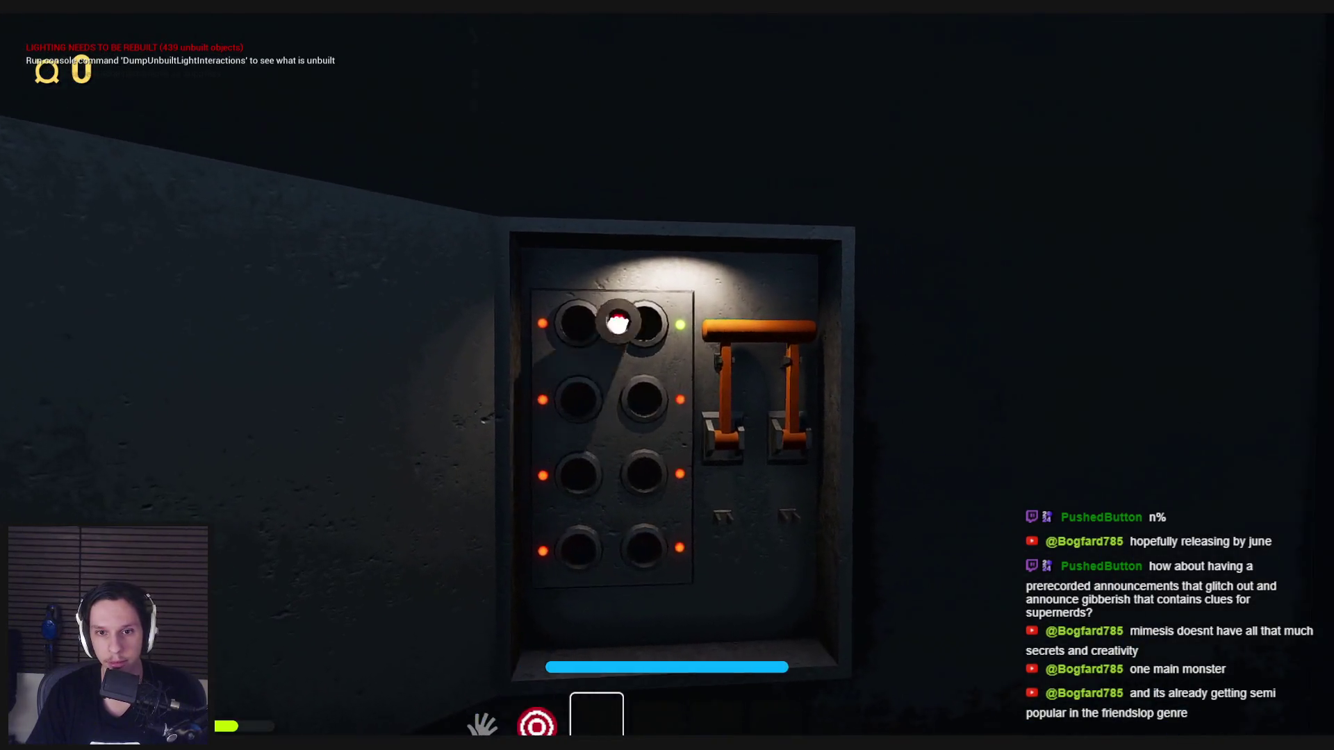
Step: Pull the fuse lever down to restore power, then boot the Train Monitoring terminal
drag(670, 387, 685, 485)
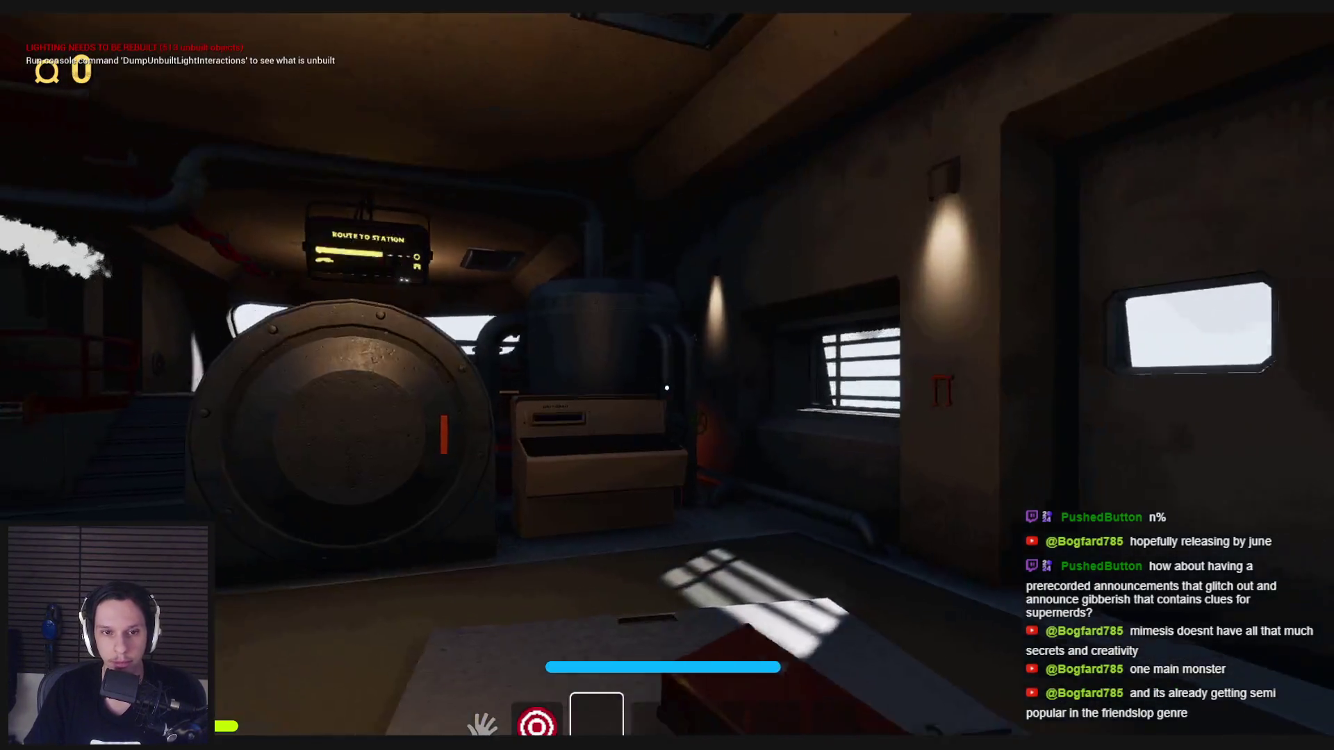
key(w)
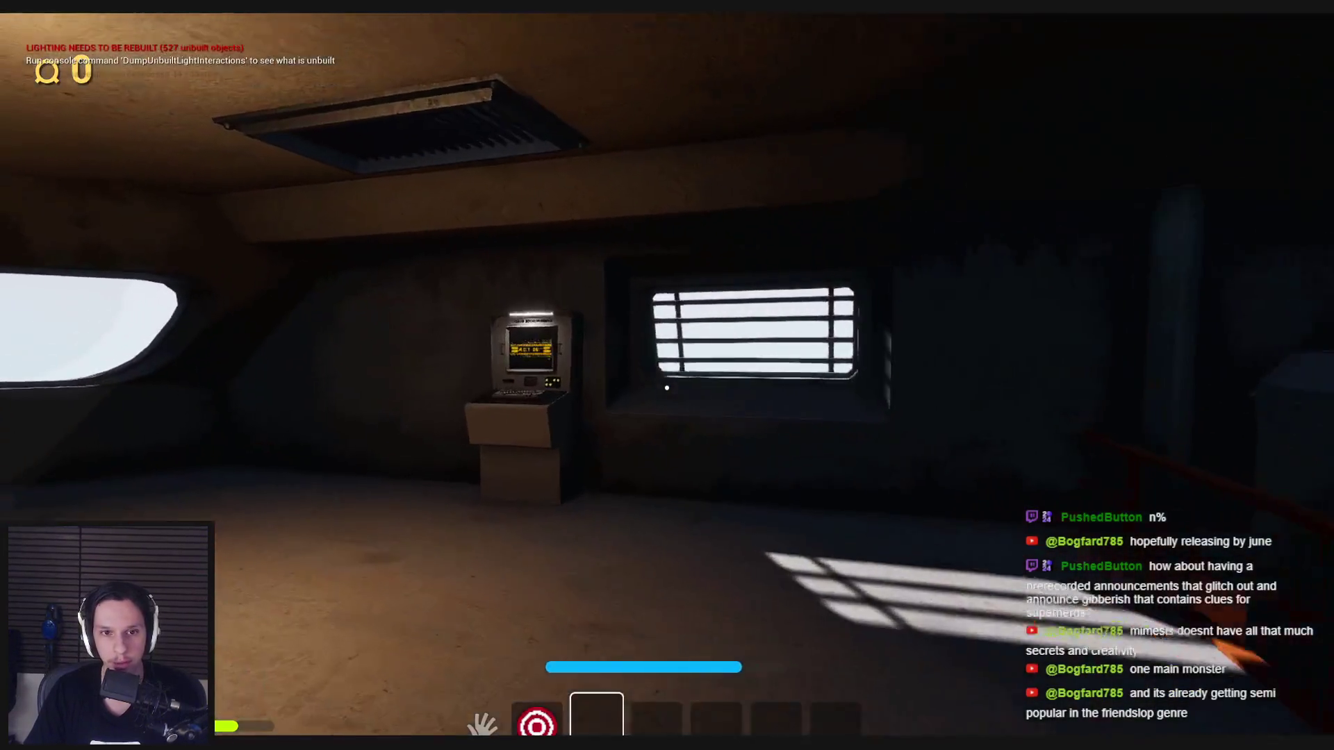
click(666, 387)
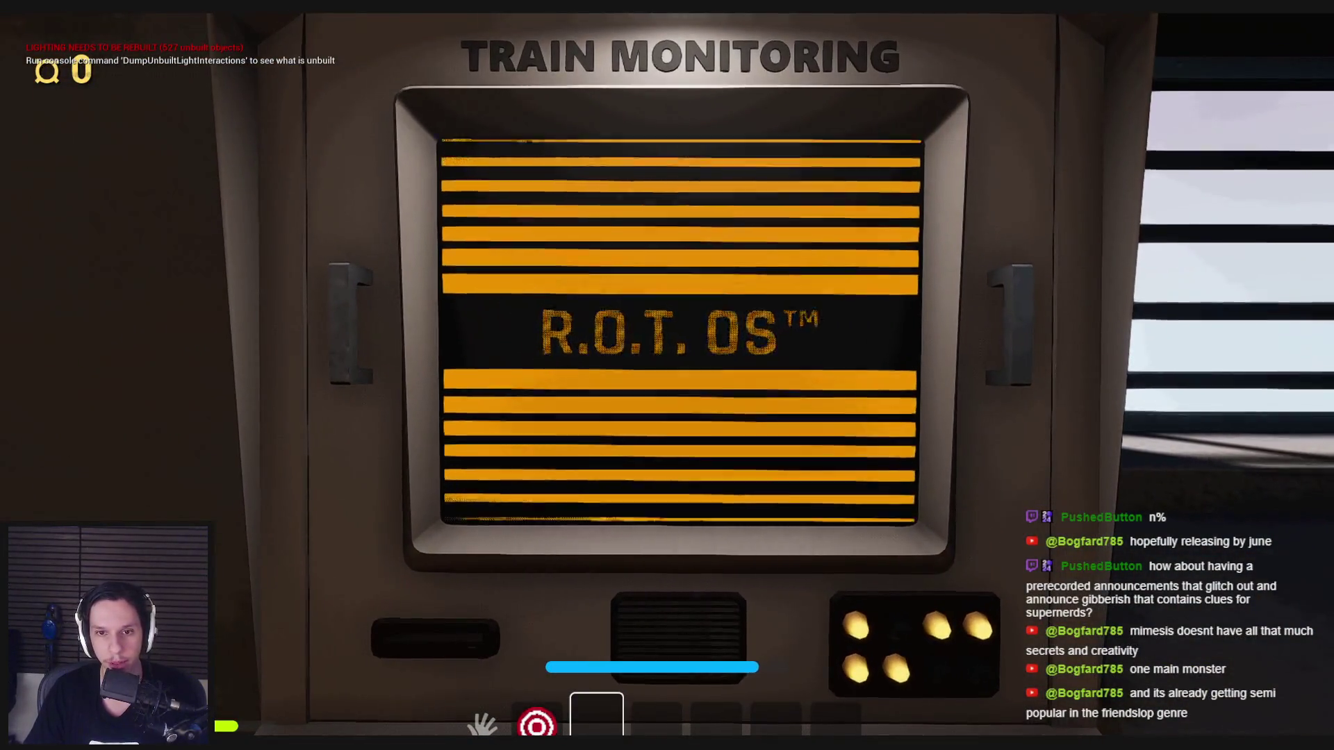
key(Escape)
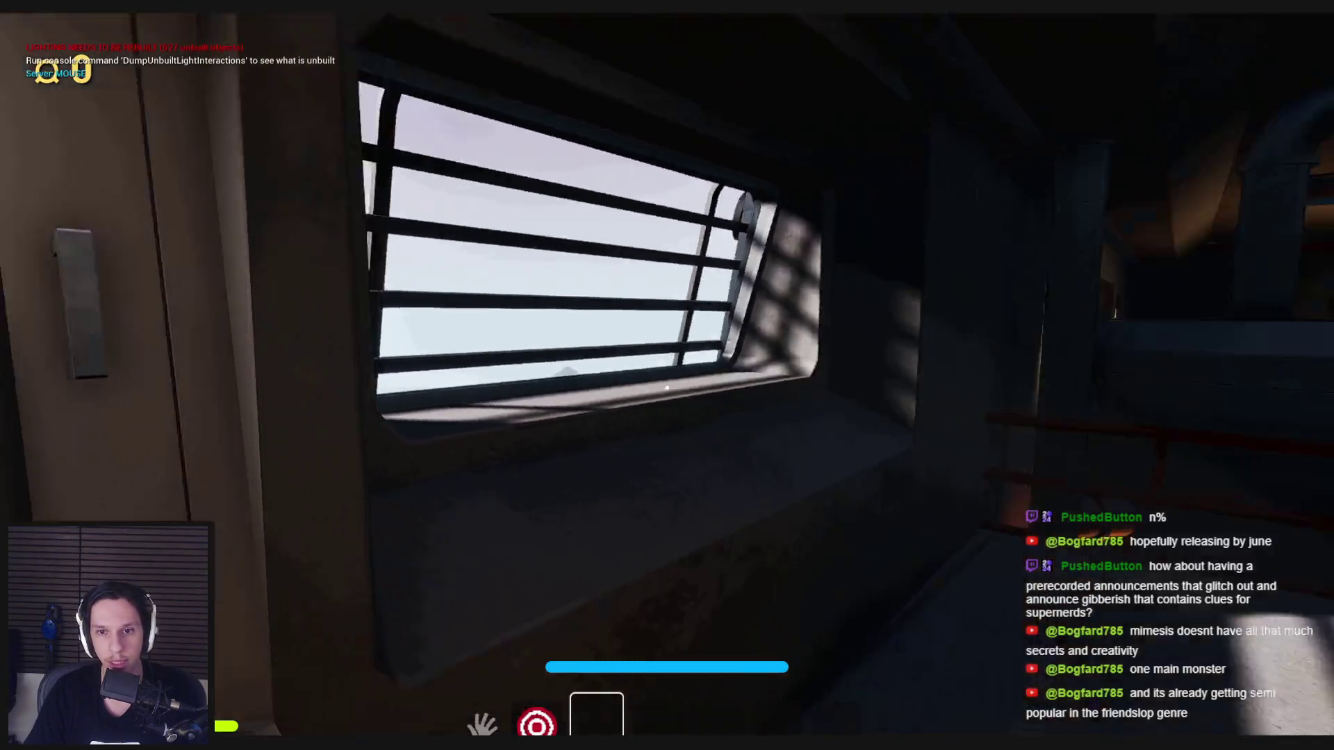
Step: Turn the Side Jobs board valve to finish the task and recheck the Train Monitoring terminal
key(w)
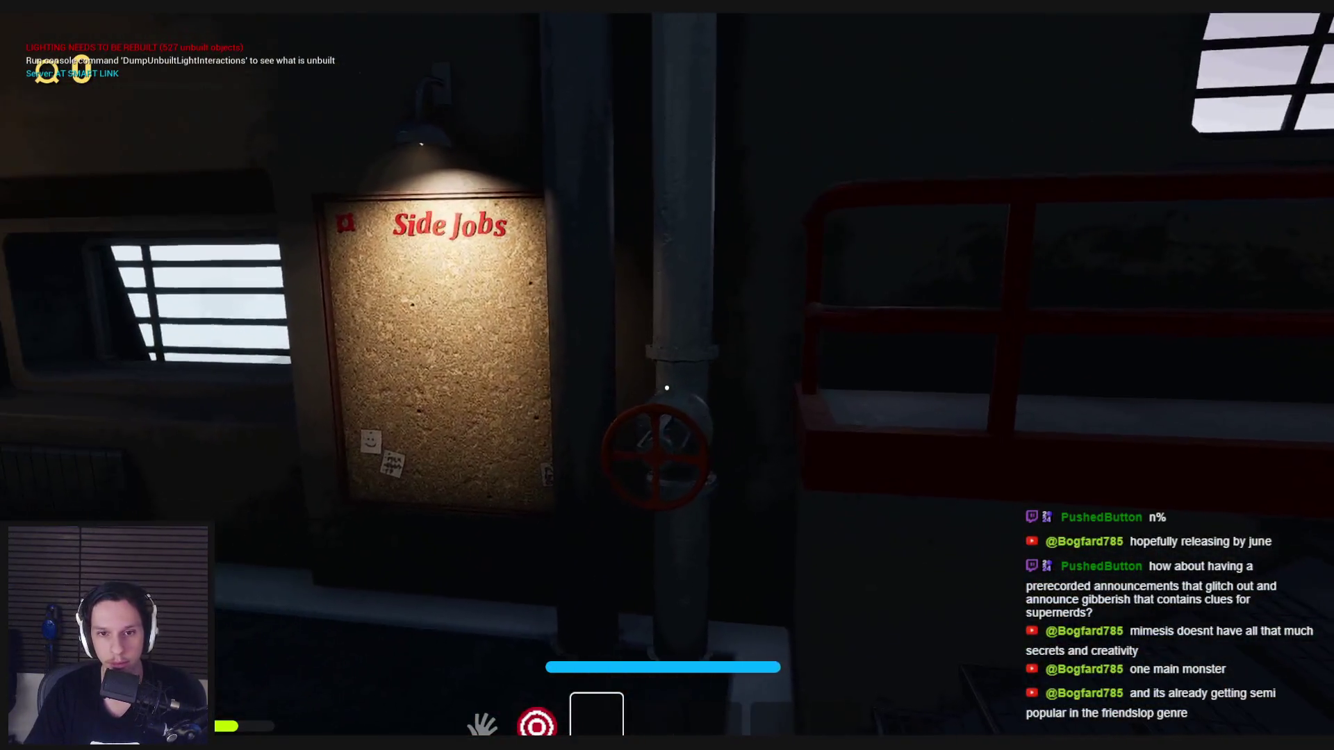
click(666, 388)
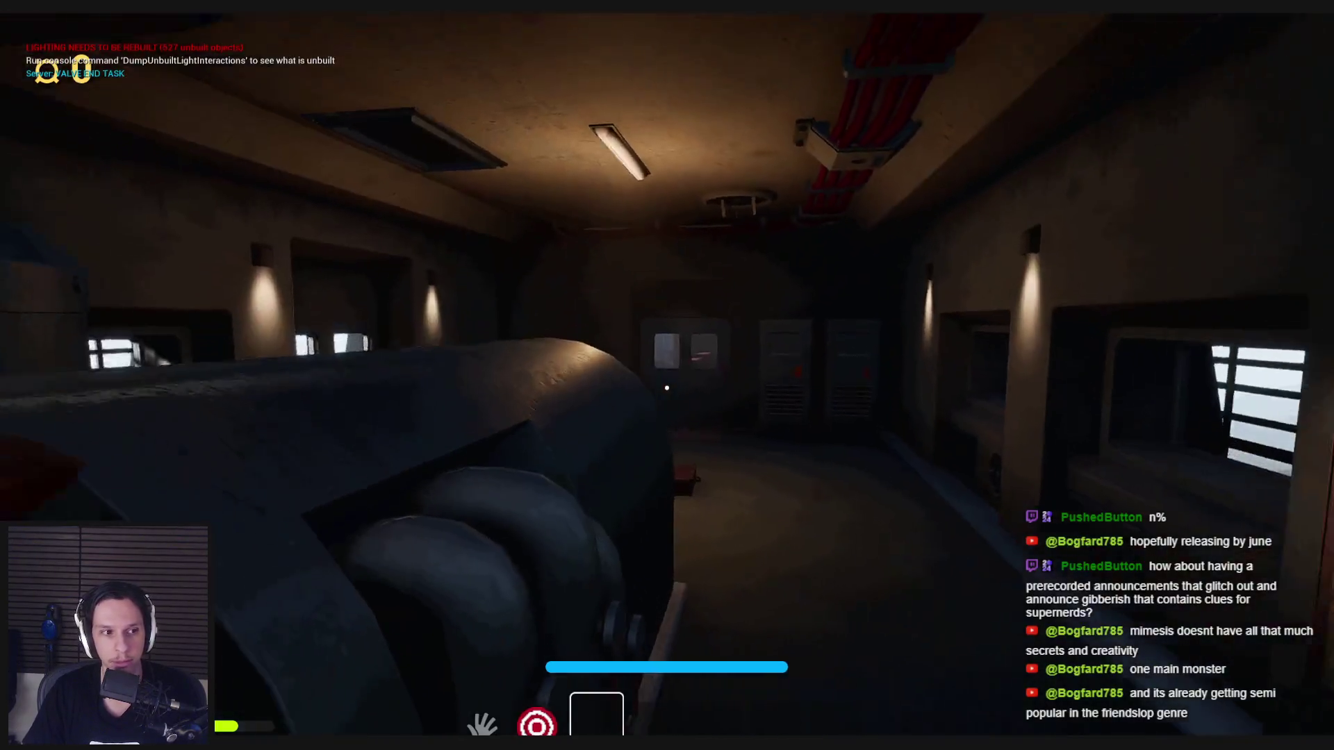
click(666, 388)
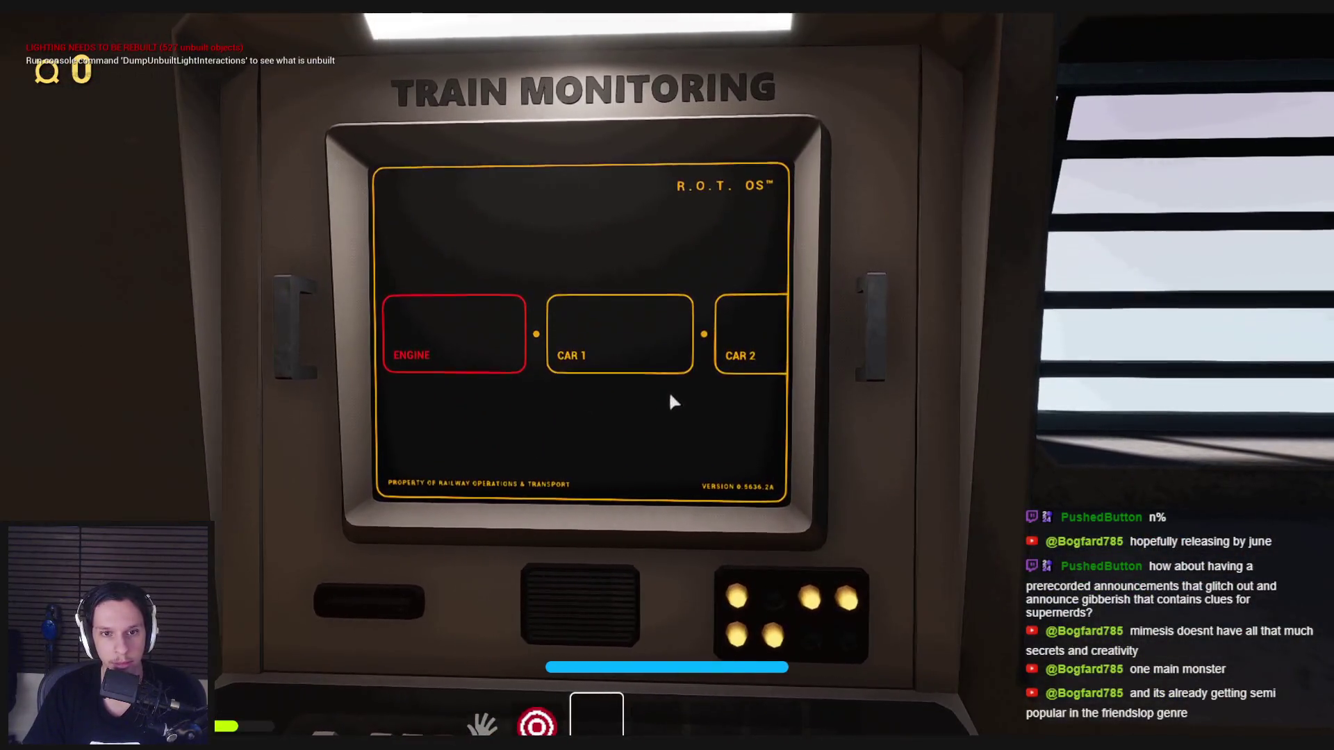
key(Escape)
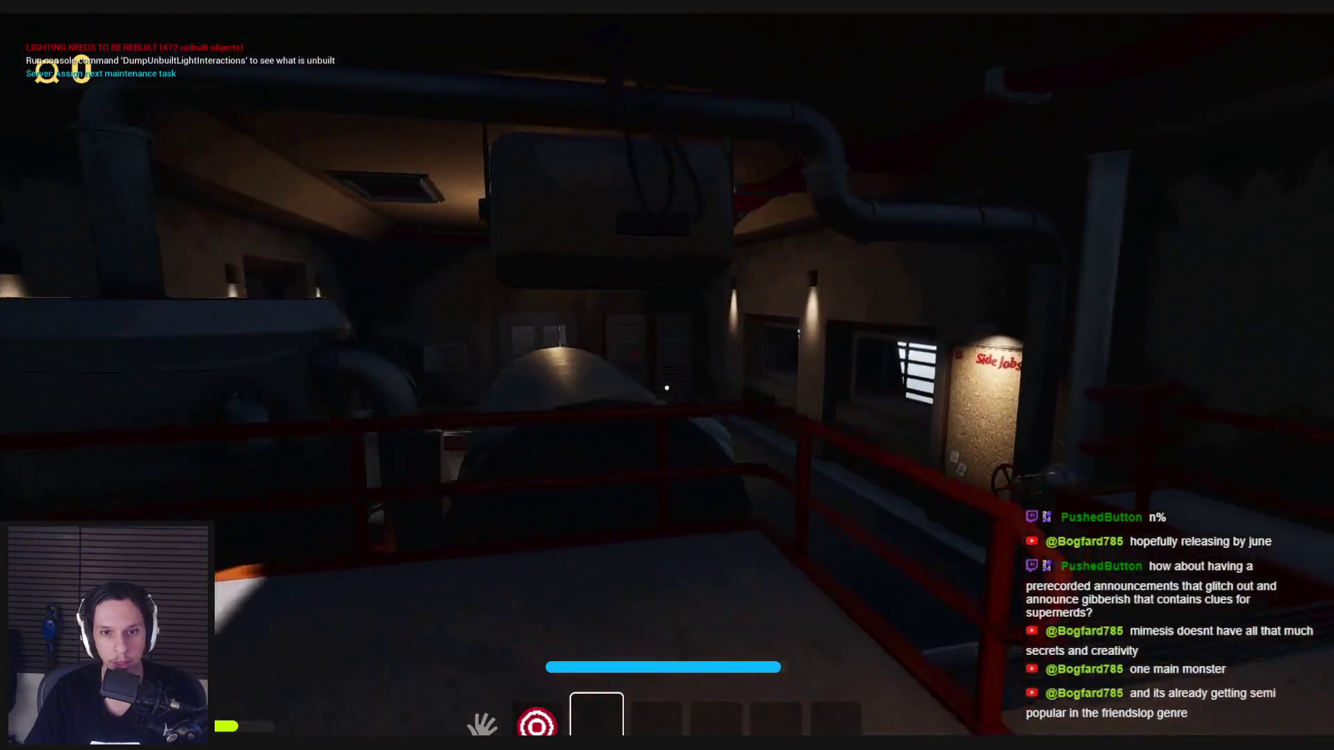
Step: Walk past the engine and open the dark door into the tiled room
key(w)
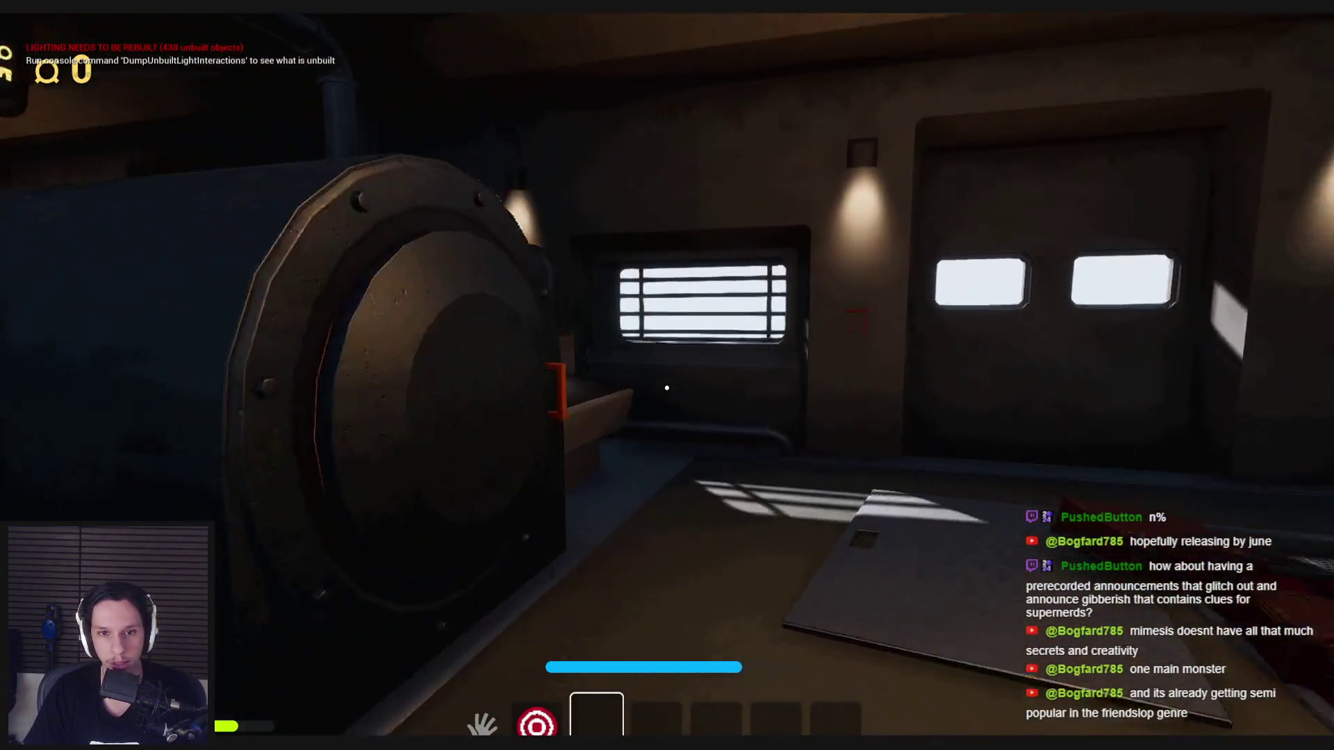
key(w)
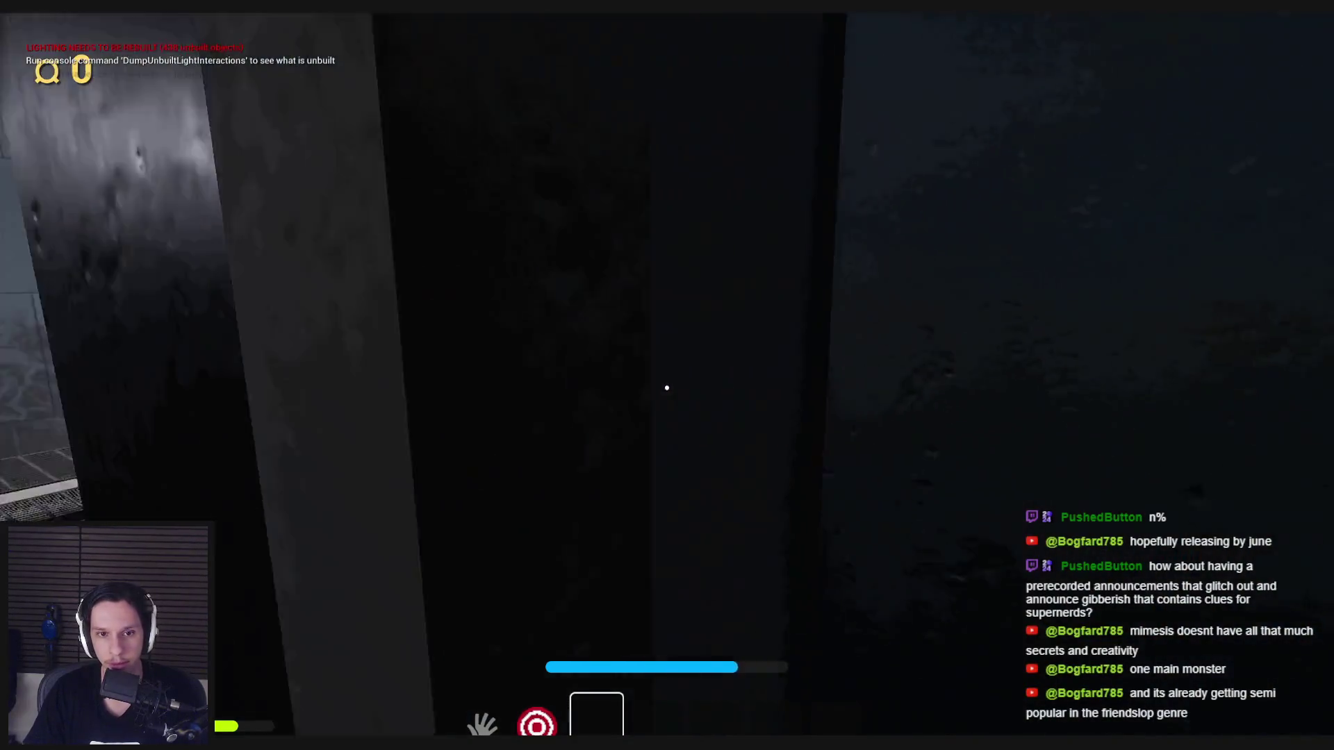
key(e)
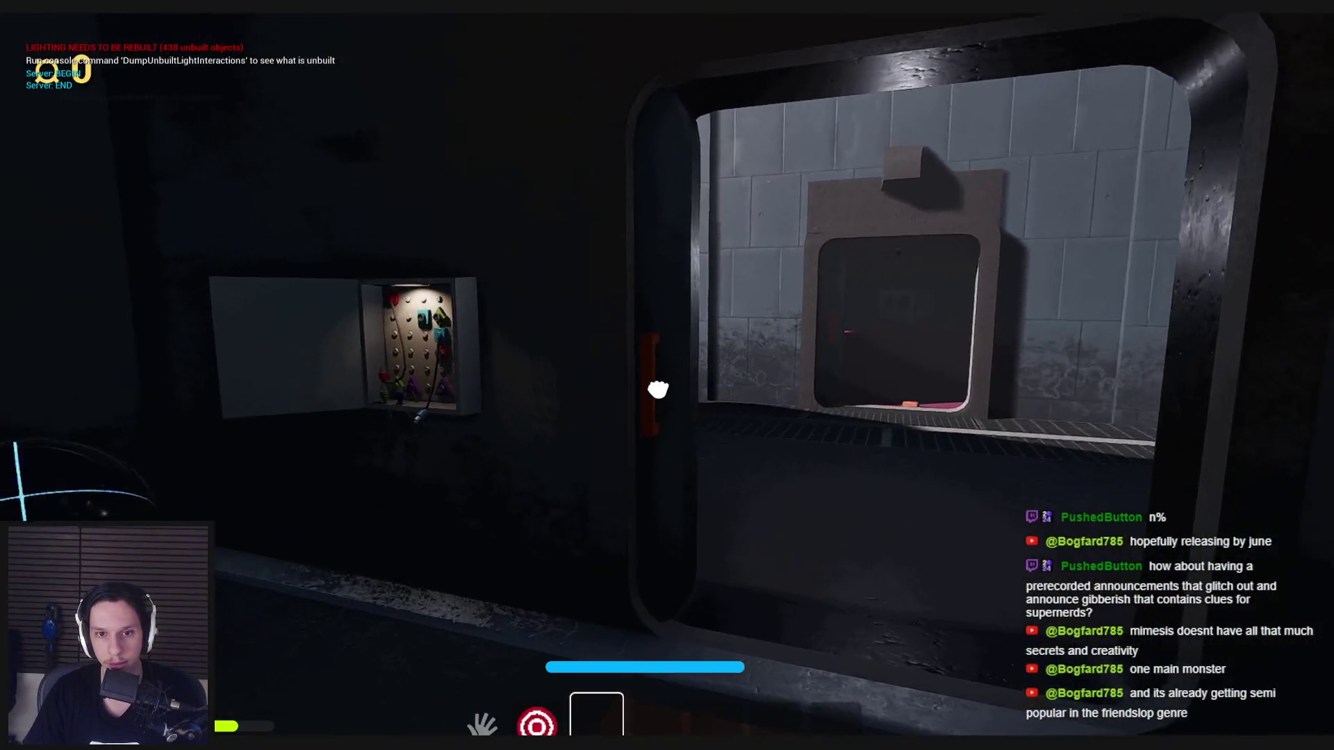
Step: Seat the blue and red plugs in their matching sockets on the wall peg-board
key(w)
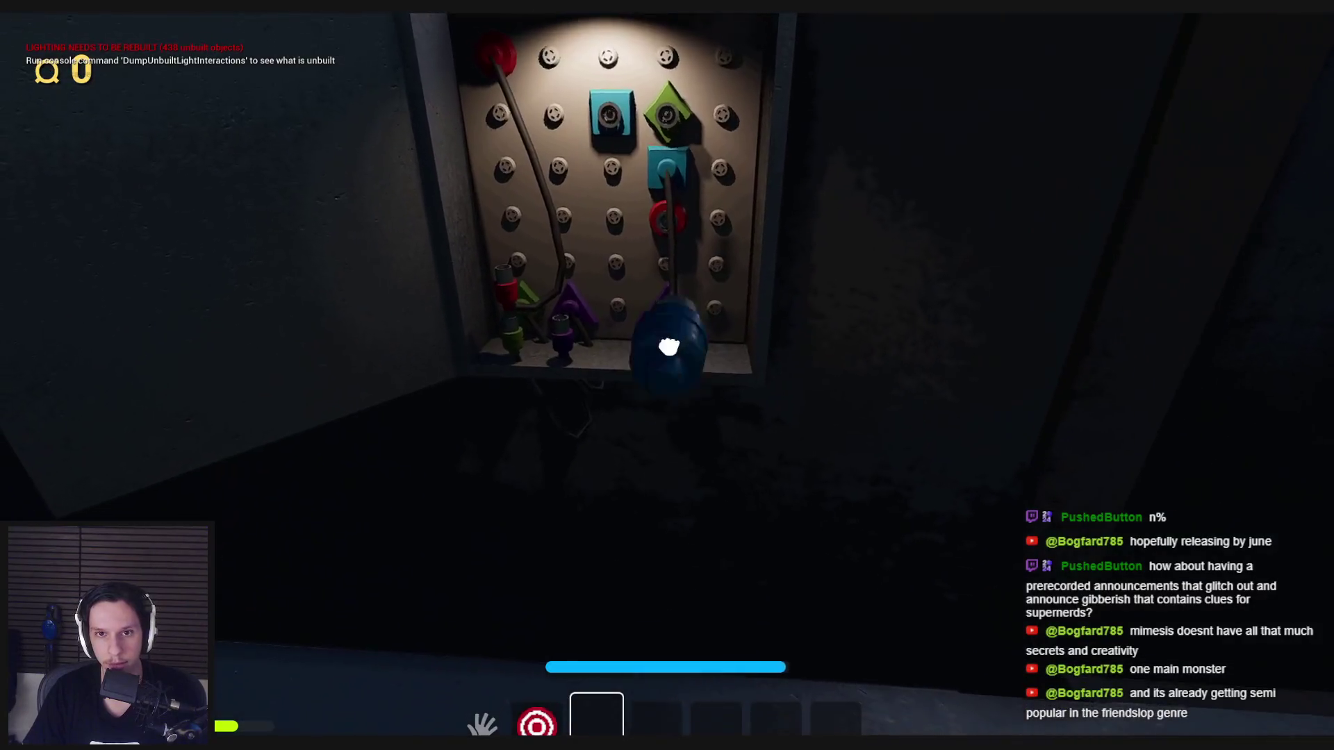
click(669, 347)
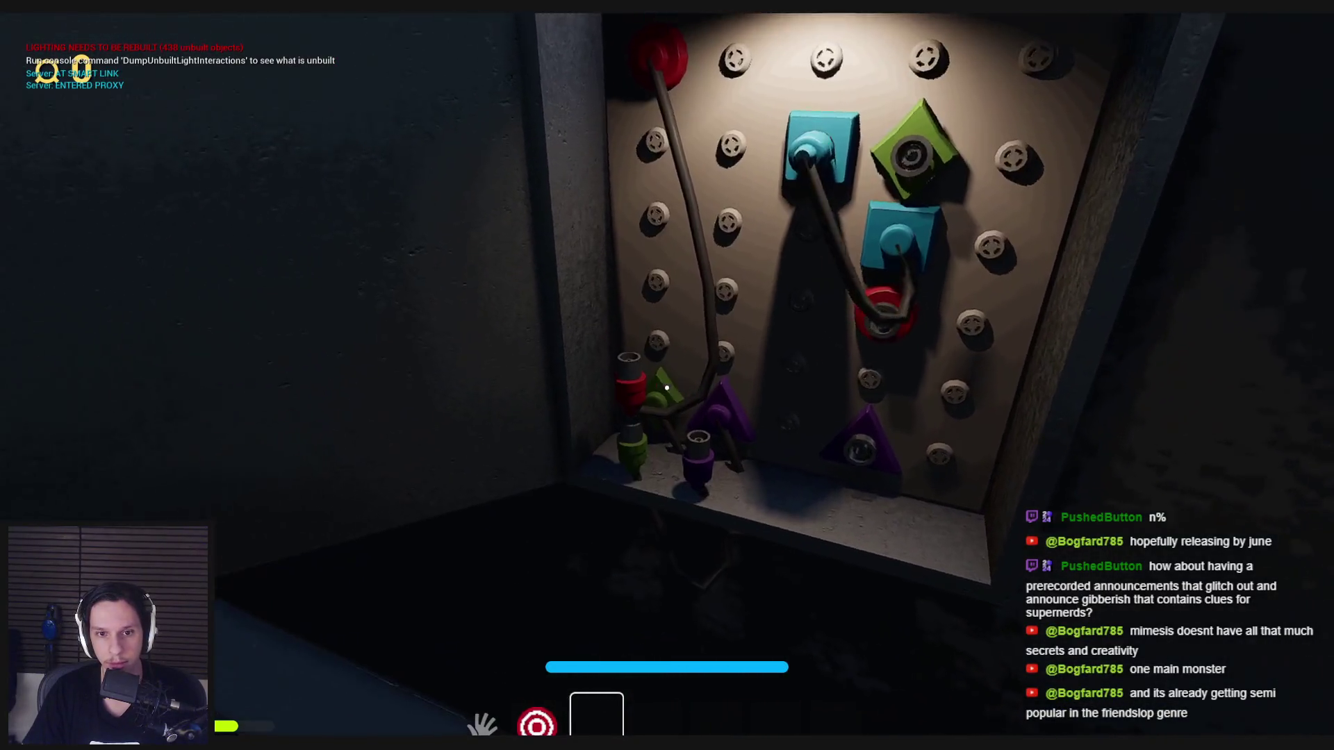
click(667, 387)
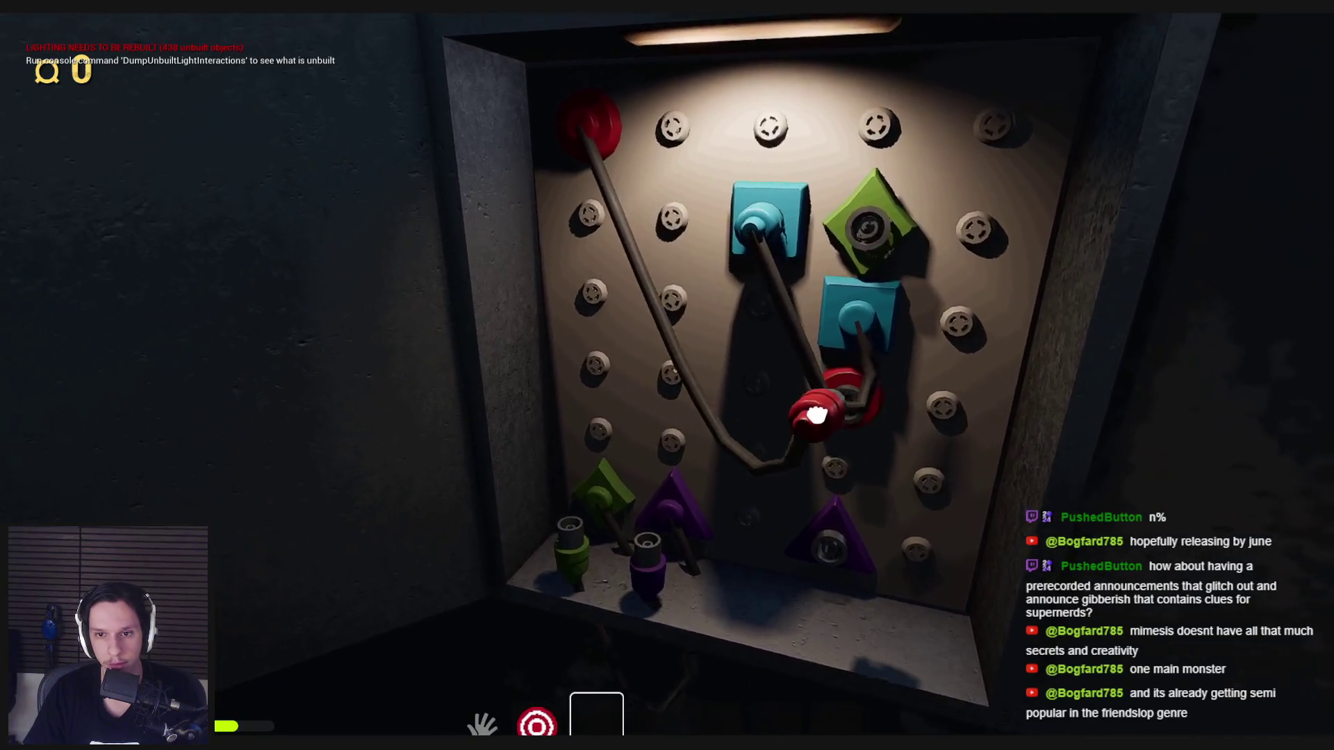
click(817, 414)
Step: Insert the purple plug, pick up the green plug, and head back to the engine room
click(635, 535)
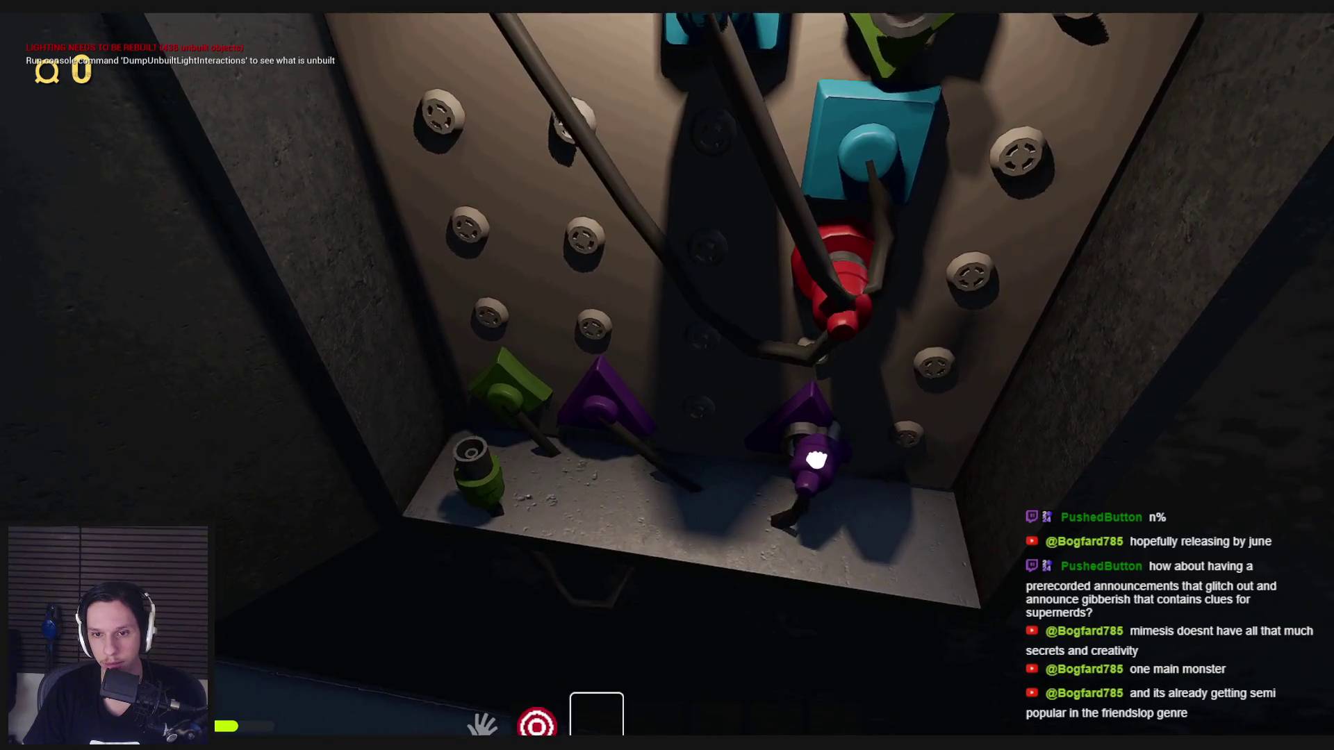
click(806, 464)
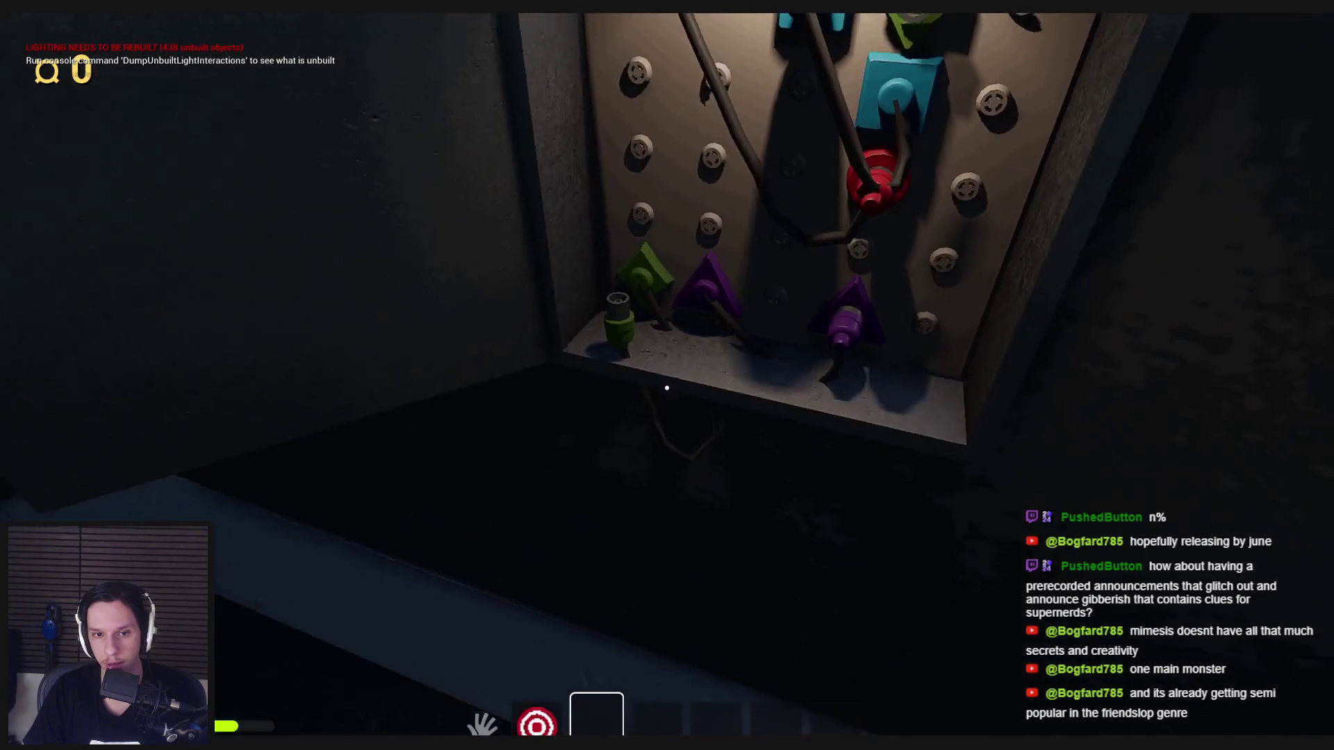
click(629, 347)
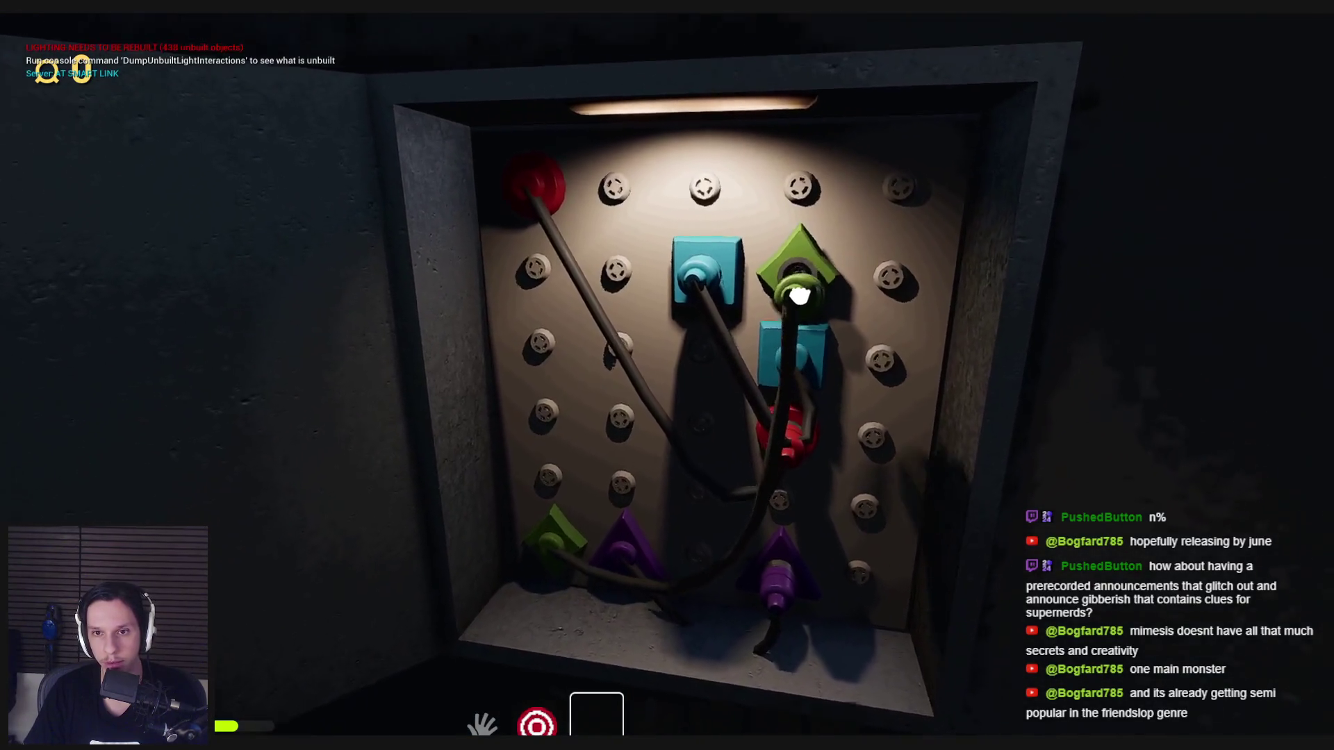
key(w)
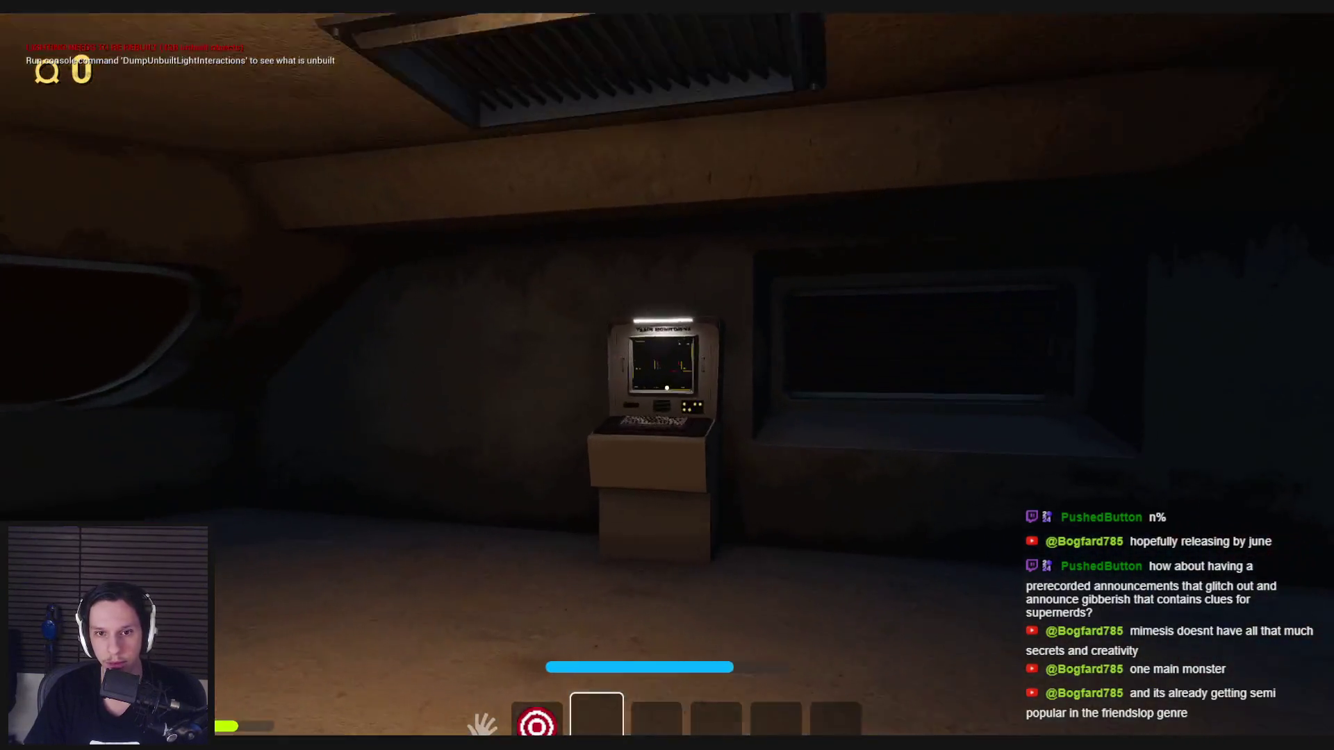
Step: Check CAR 3 on the Train Monitoring terminal, then walk through the door into the dark room
key(e)
key(Escape)
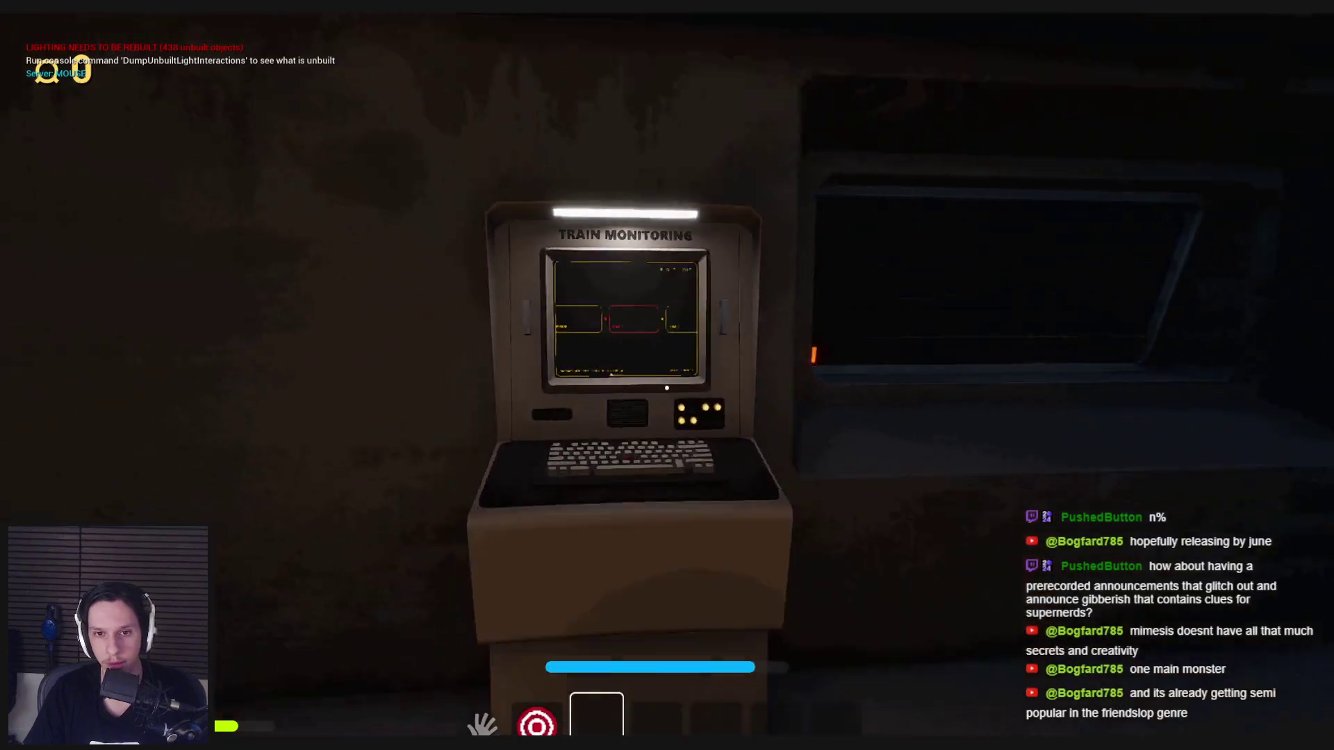
key(w)
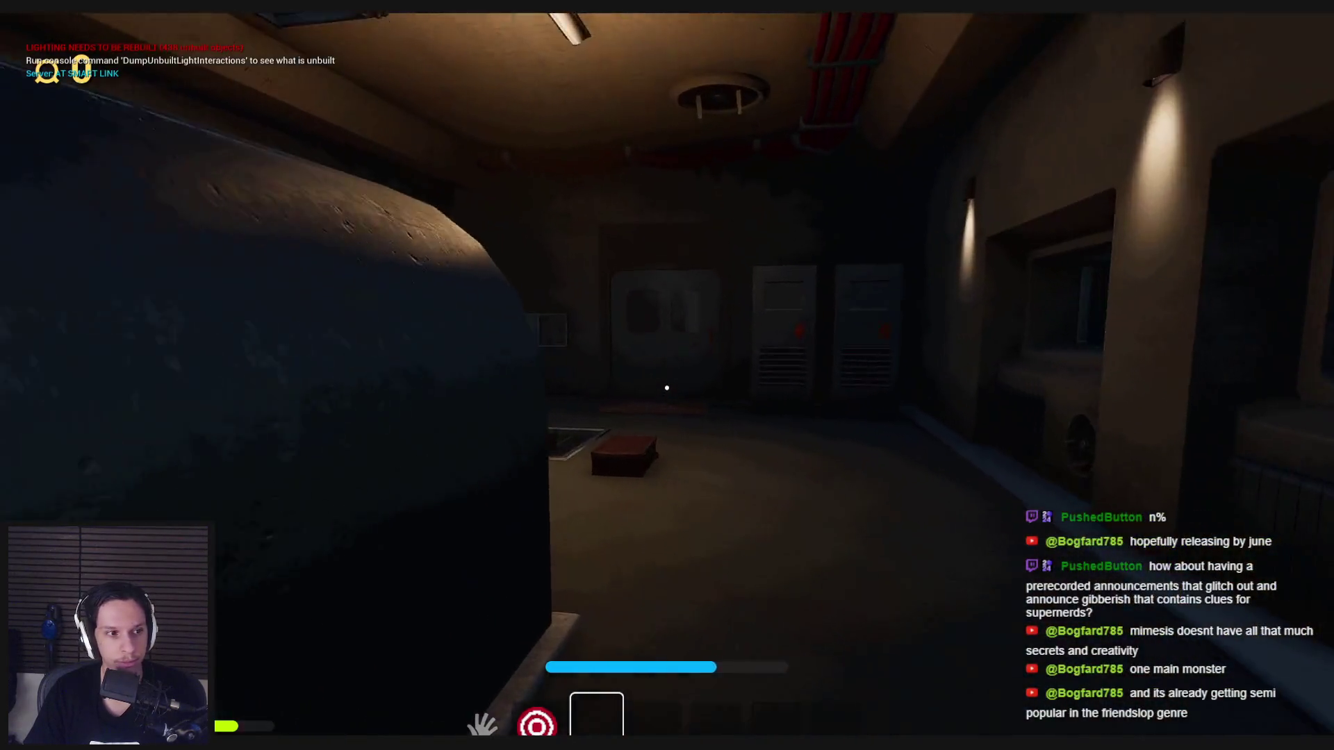
key(w)
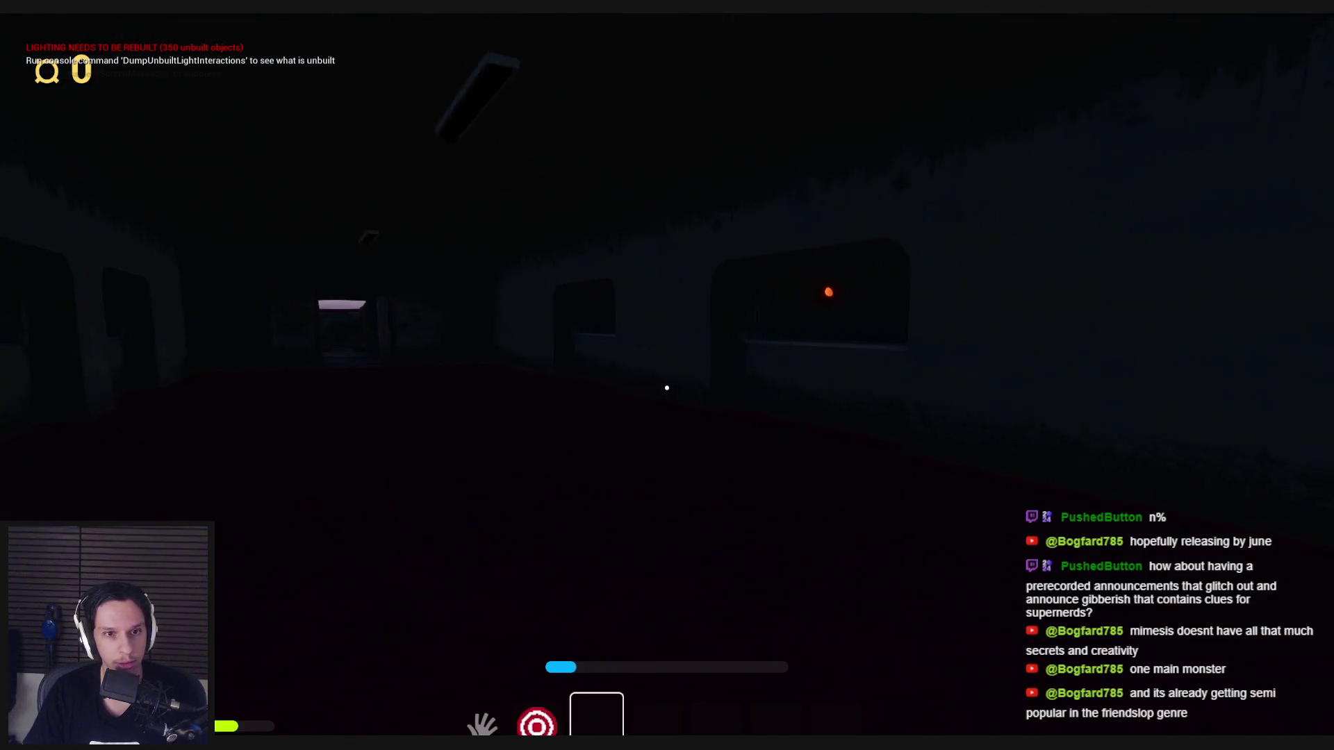
Step: Back out of the train and follow the exterior walkway to the fuse and lever panel
key(s)
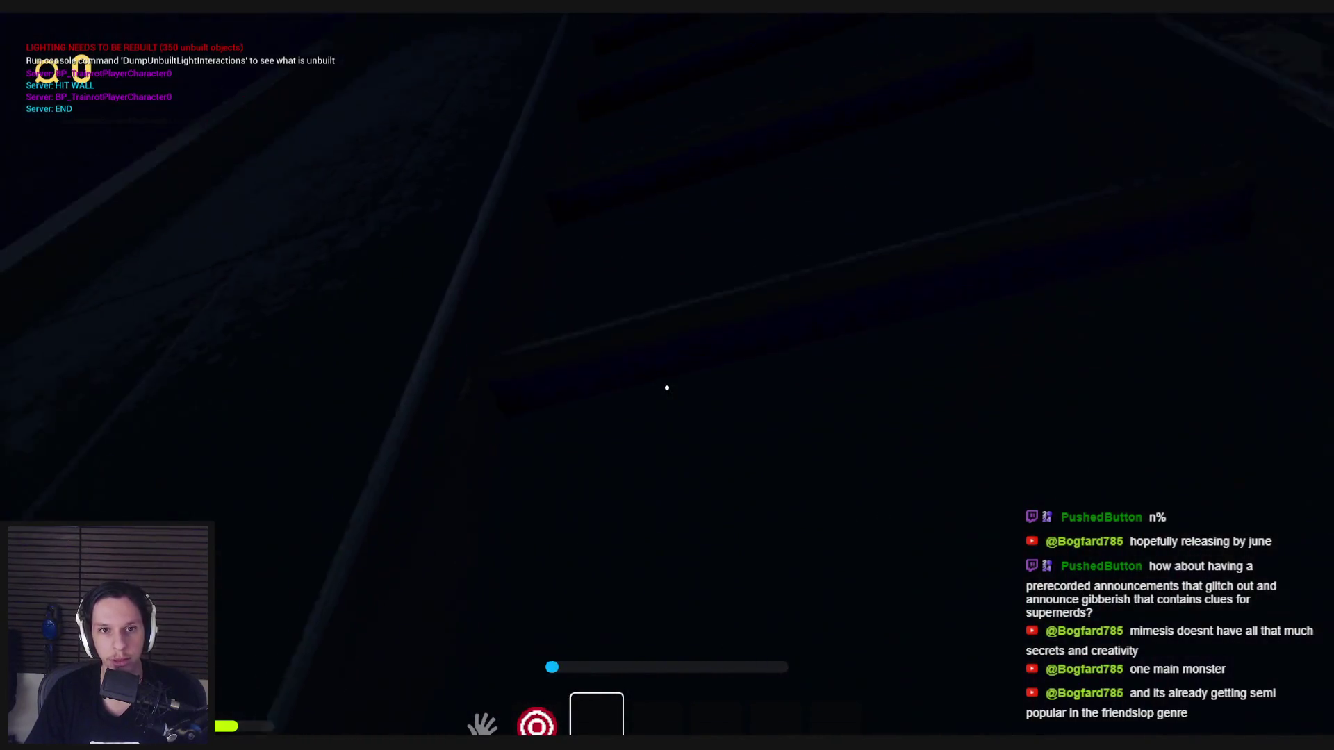
key(w)
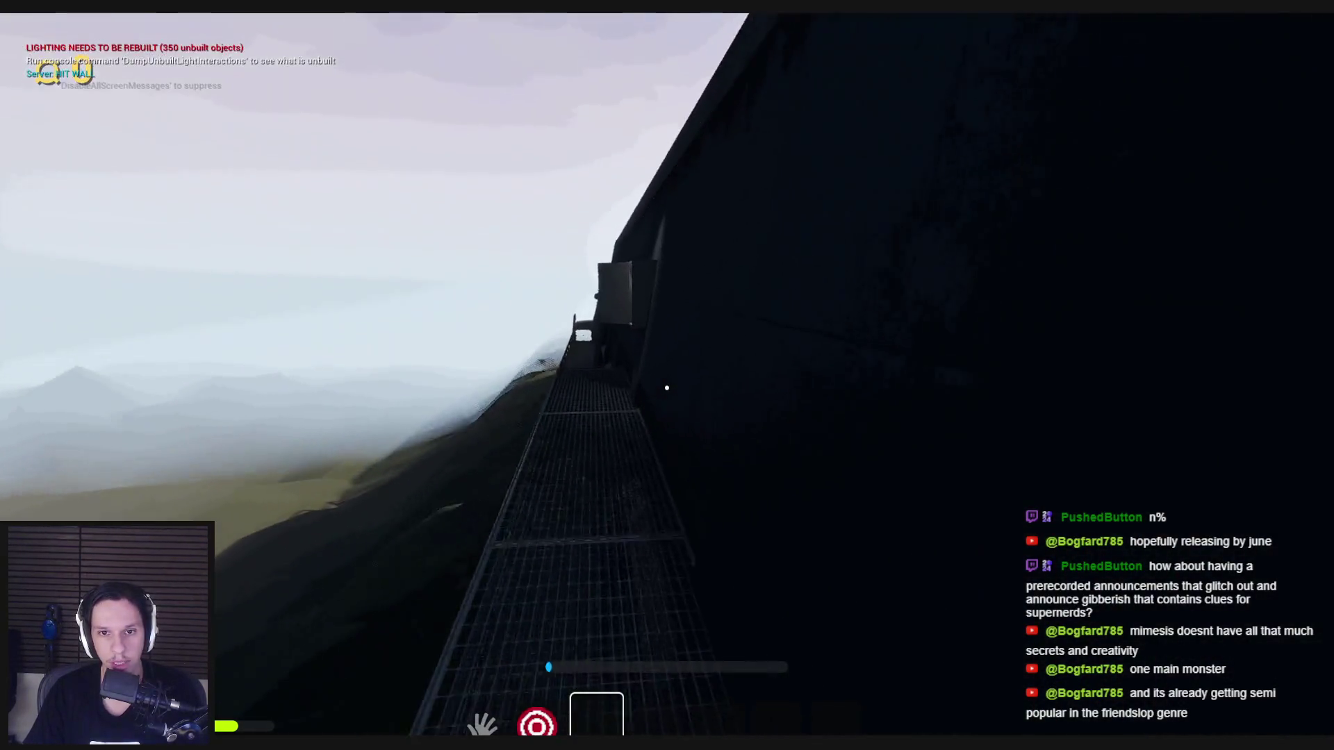
key(w)
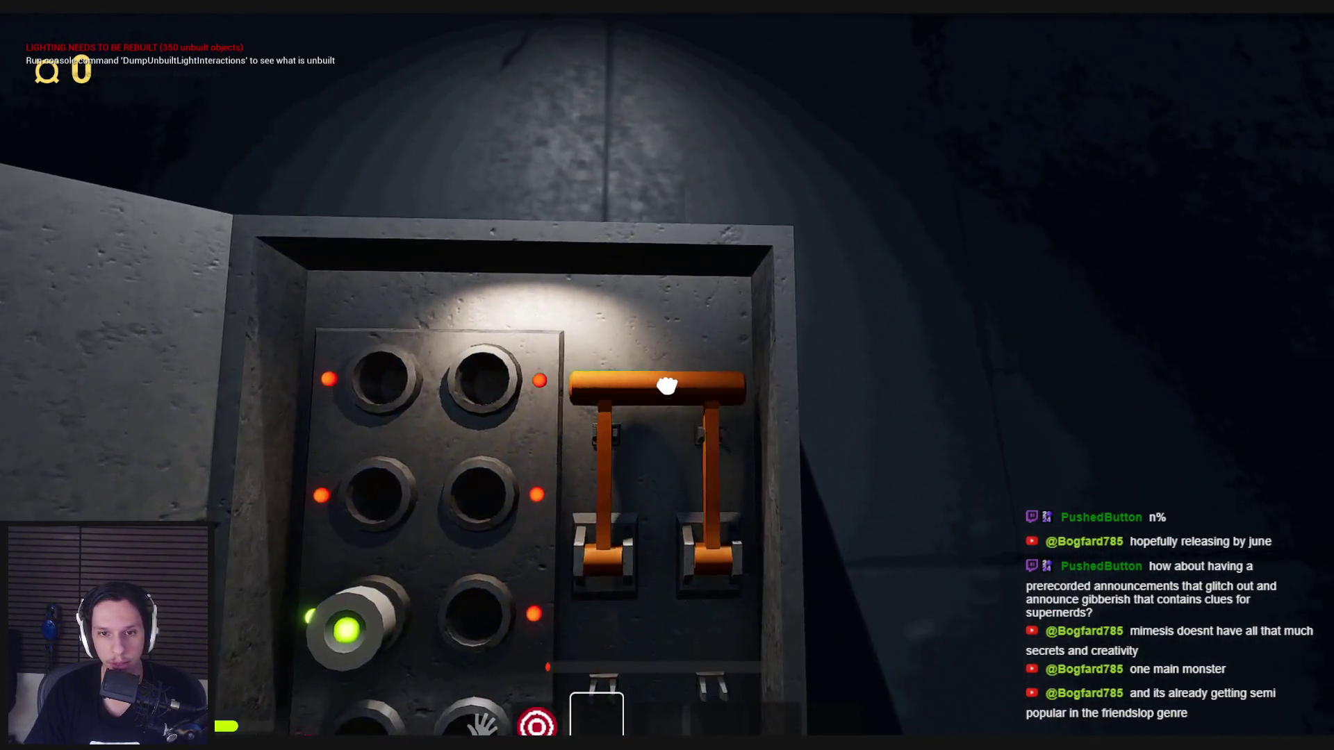
Step: Pull the orange lever on the fuse panel and re-enter the train through its doorway
click(667, 383)
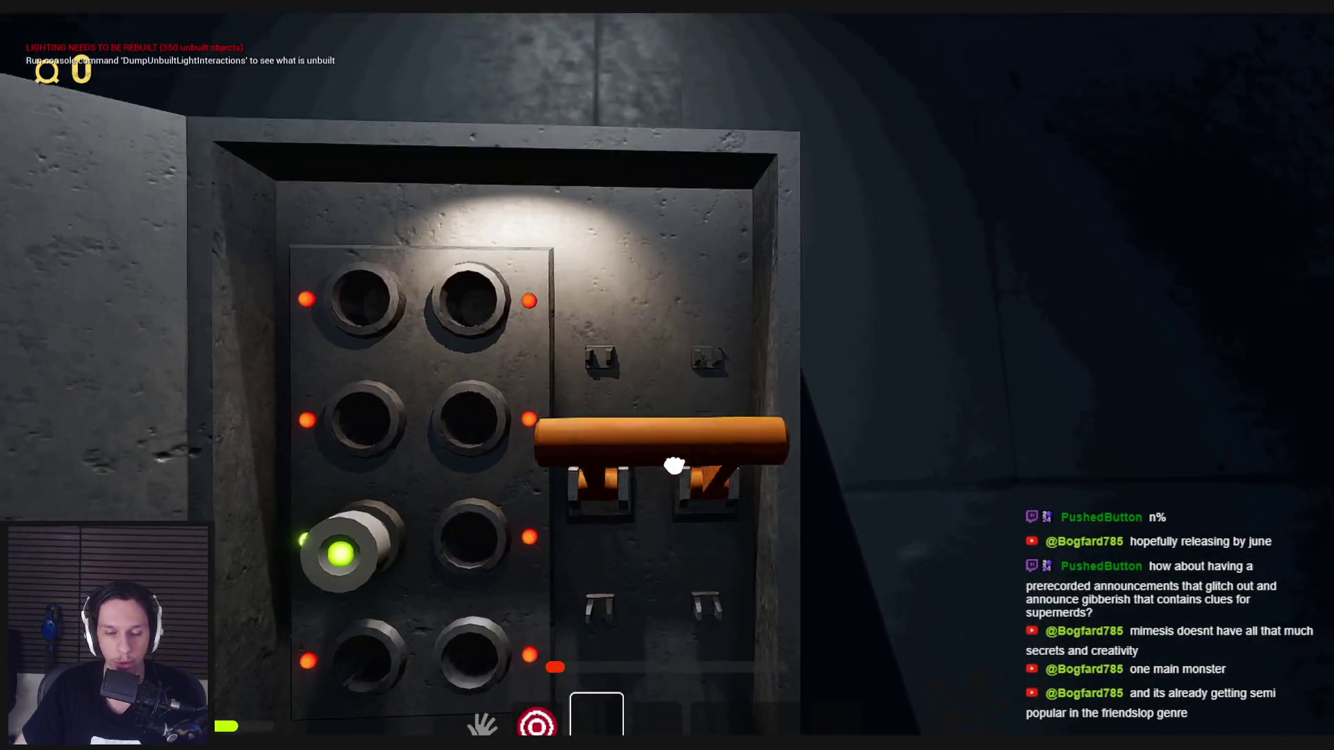
key(w)
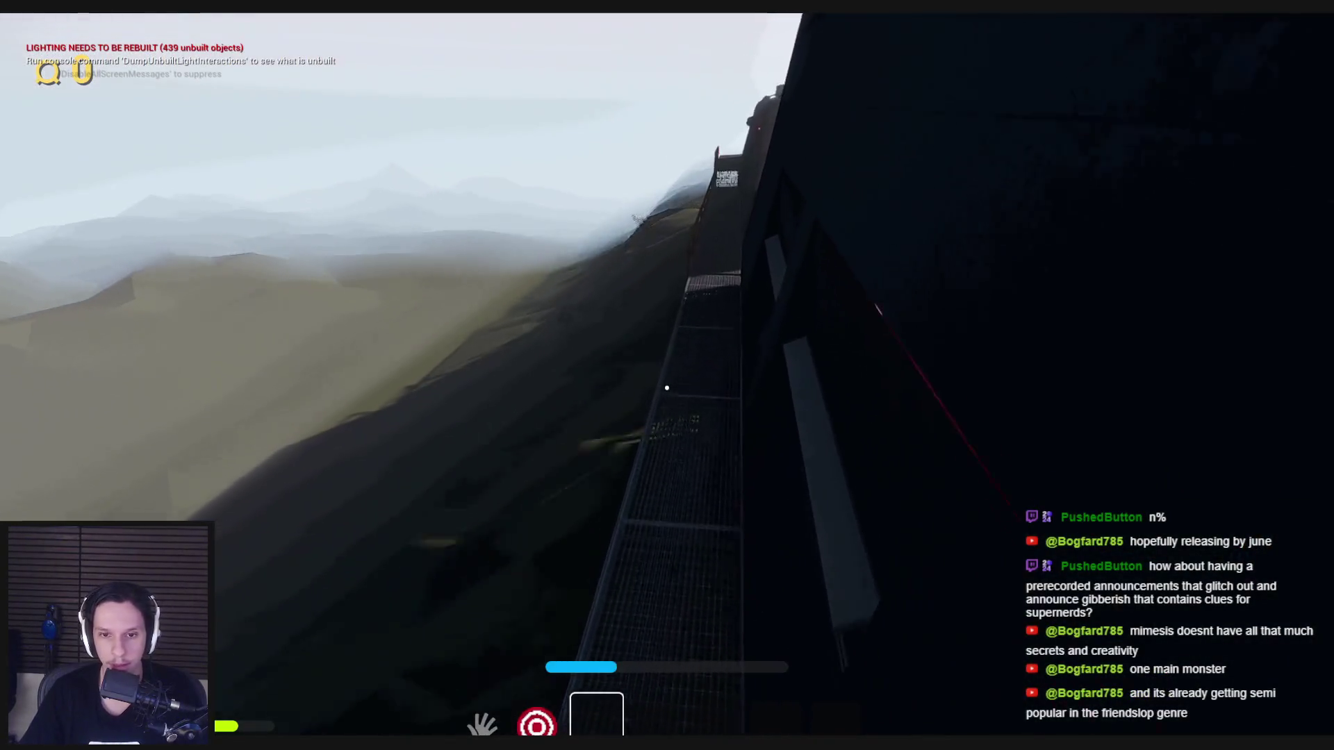
key(w)
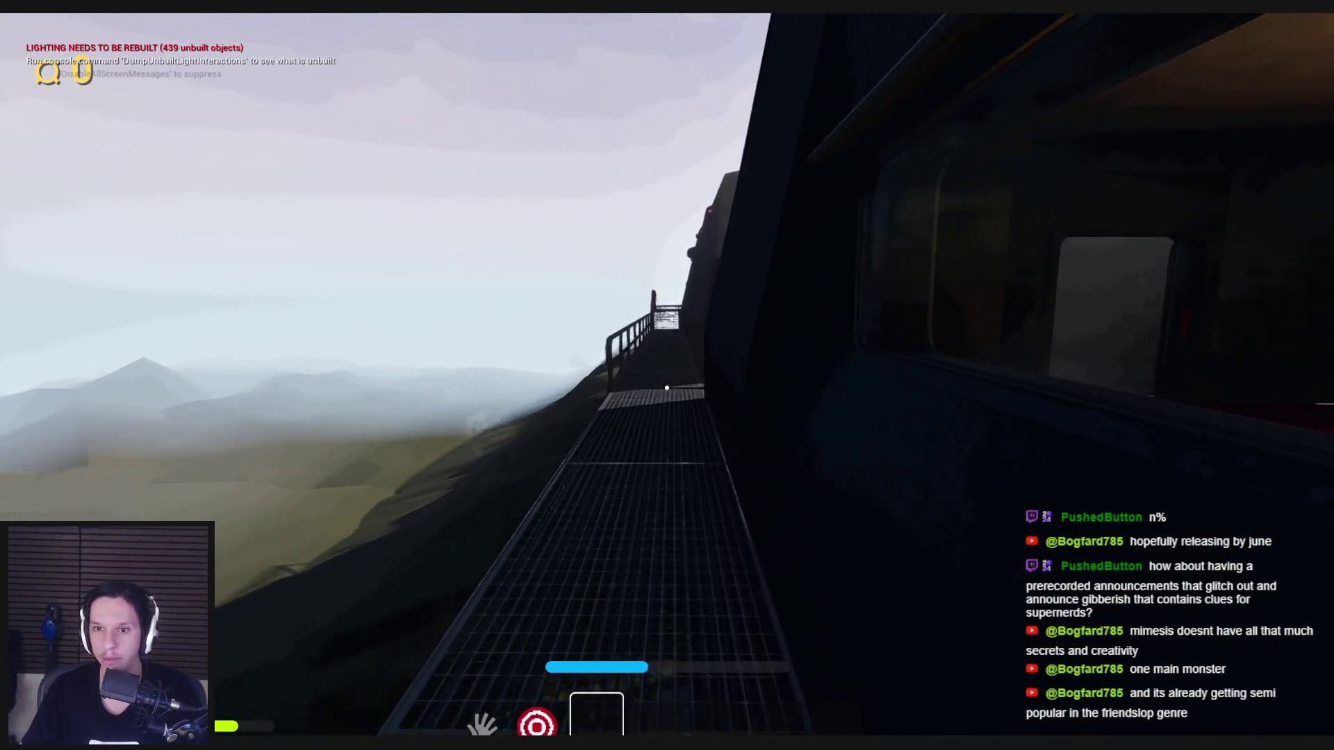
key(w)
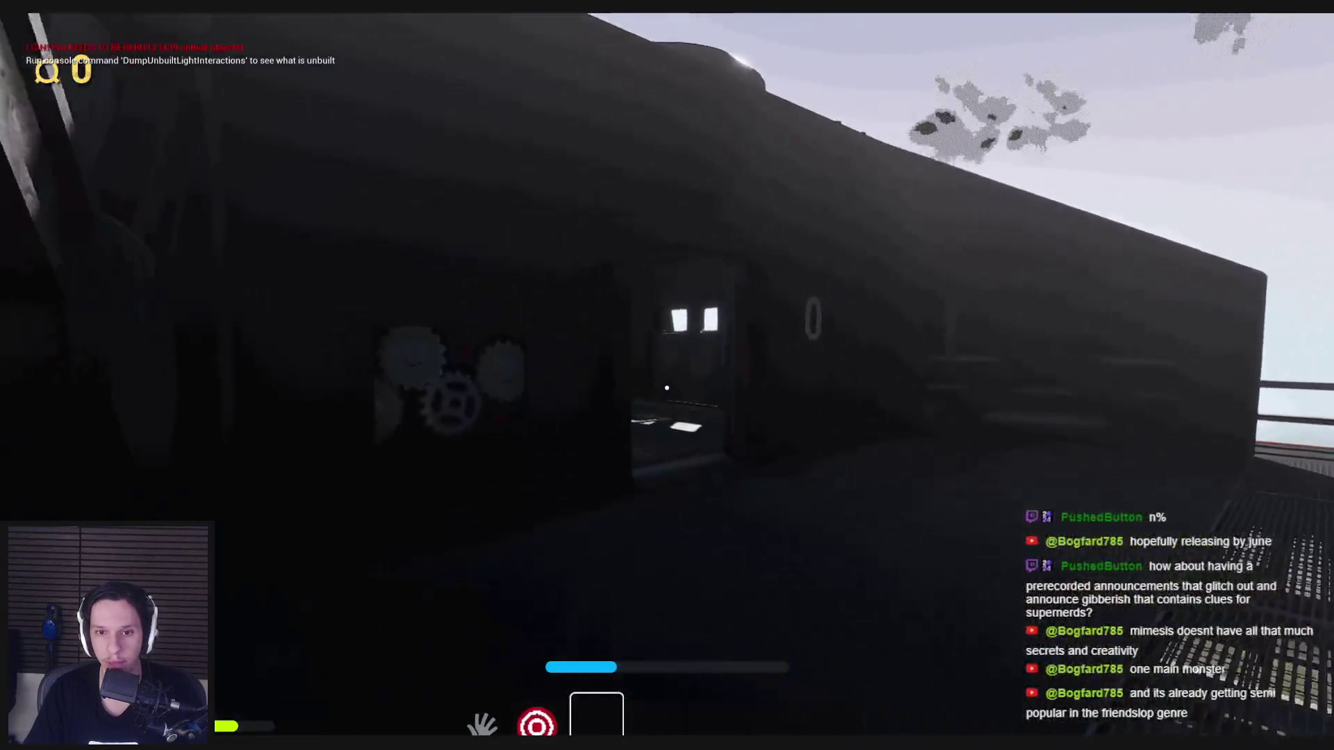
Step: Walk past the open fuse box to the engine room terminal and start the station transition
key(w)
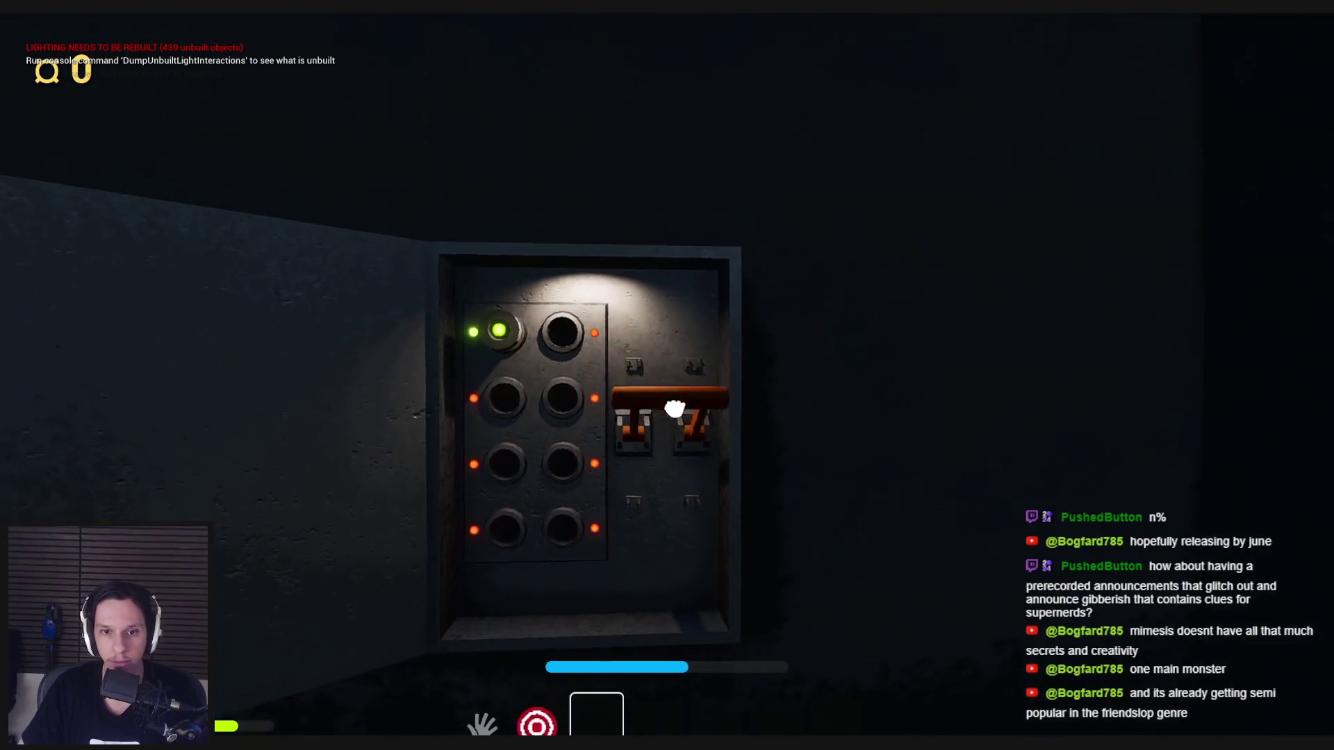
key(w)
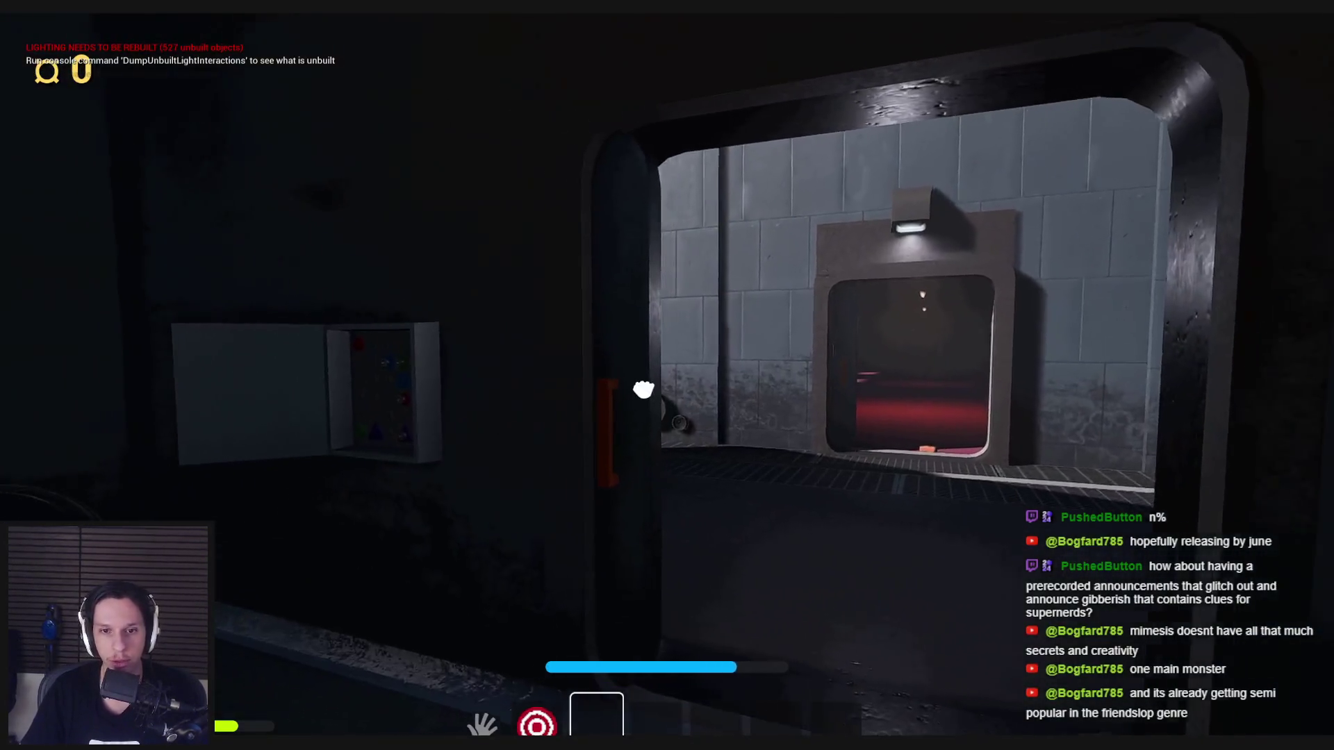
key(w)
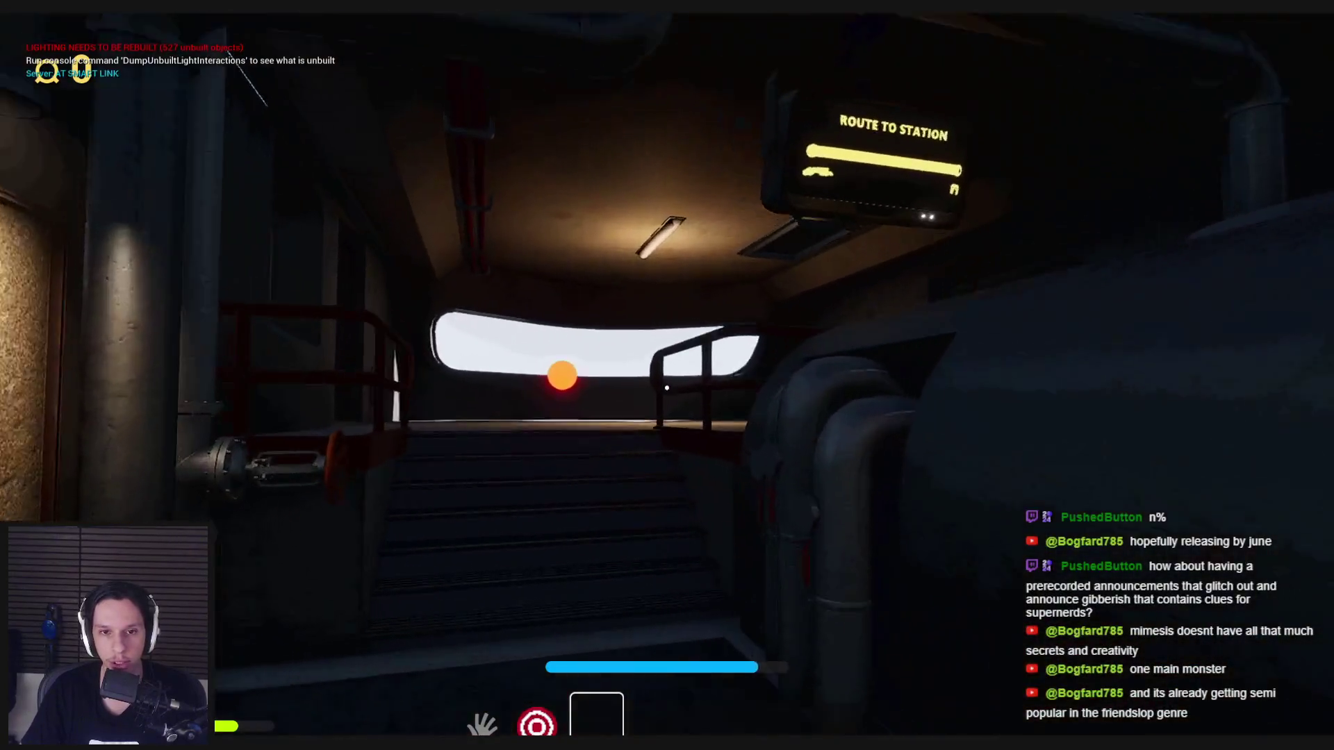
key(e)
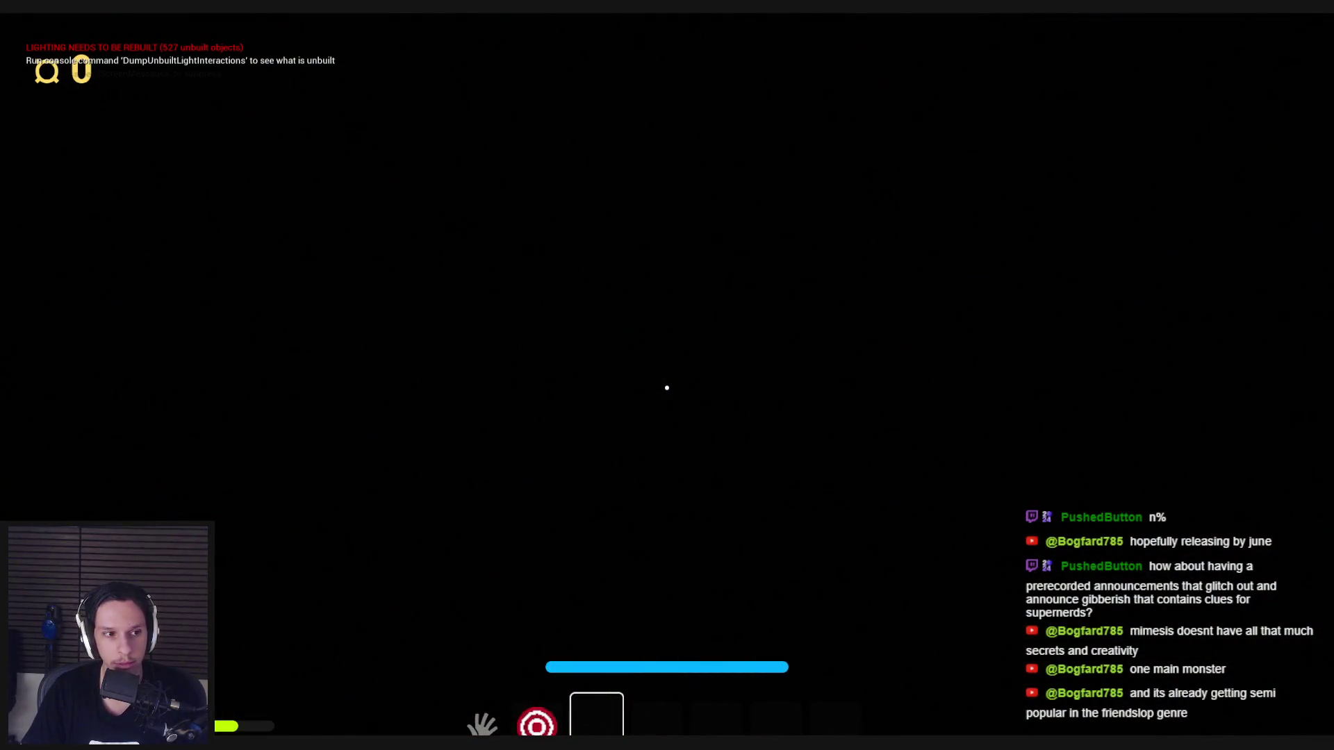
Step: Sprint out of the train past the SELL FOR booth and through the dark room onto the outdoor deck
key(shift+w)
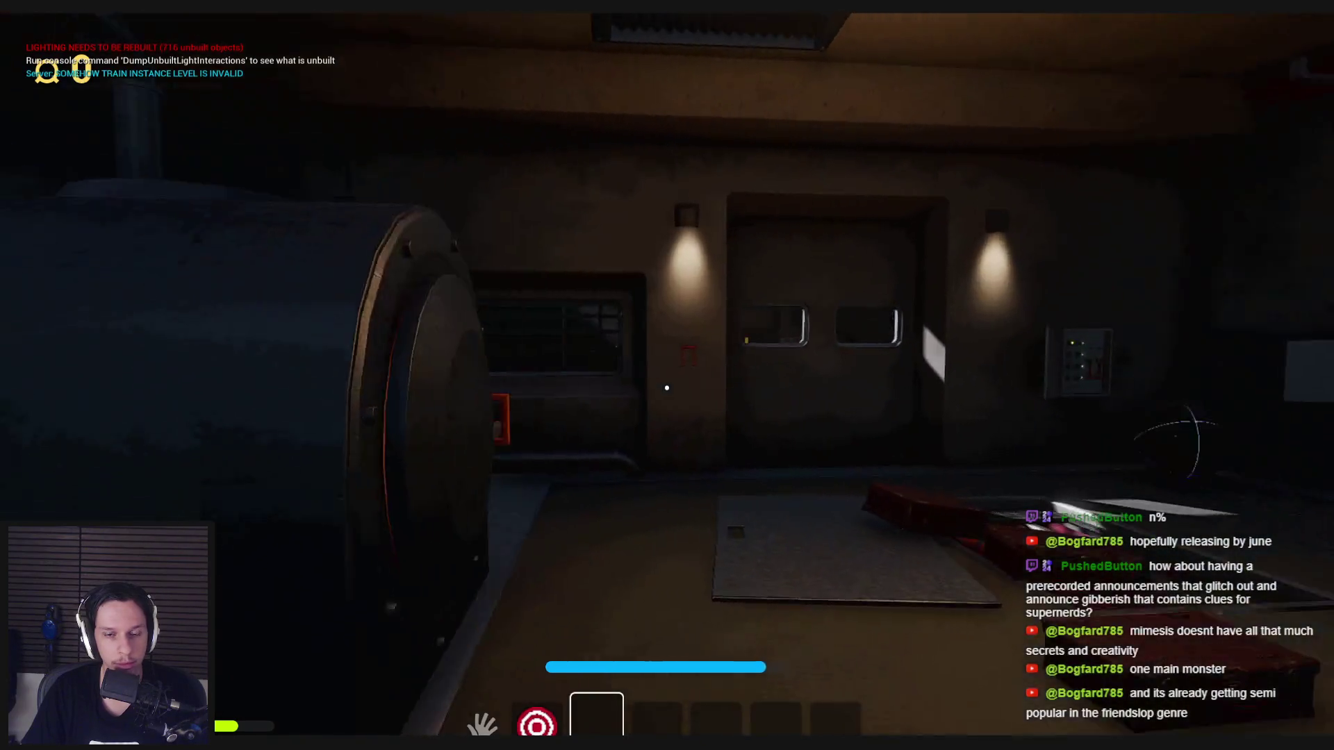
key(w)
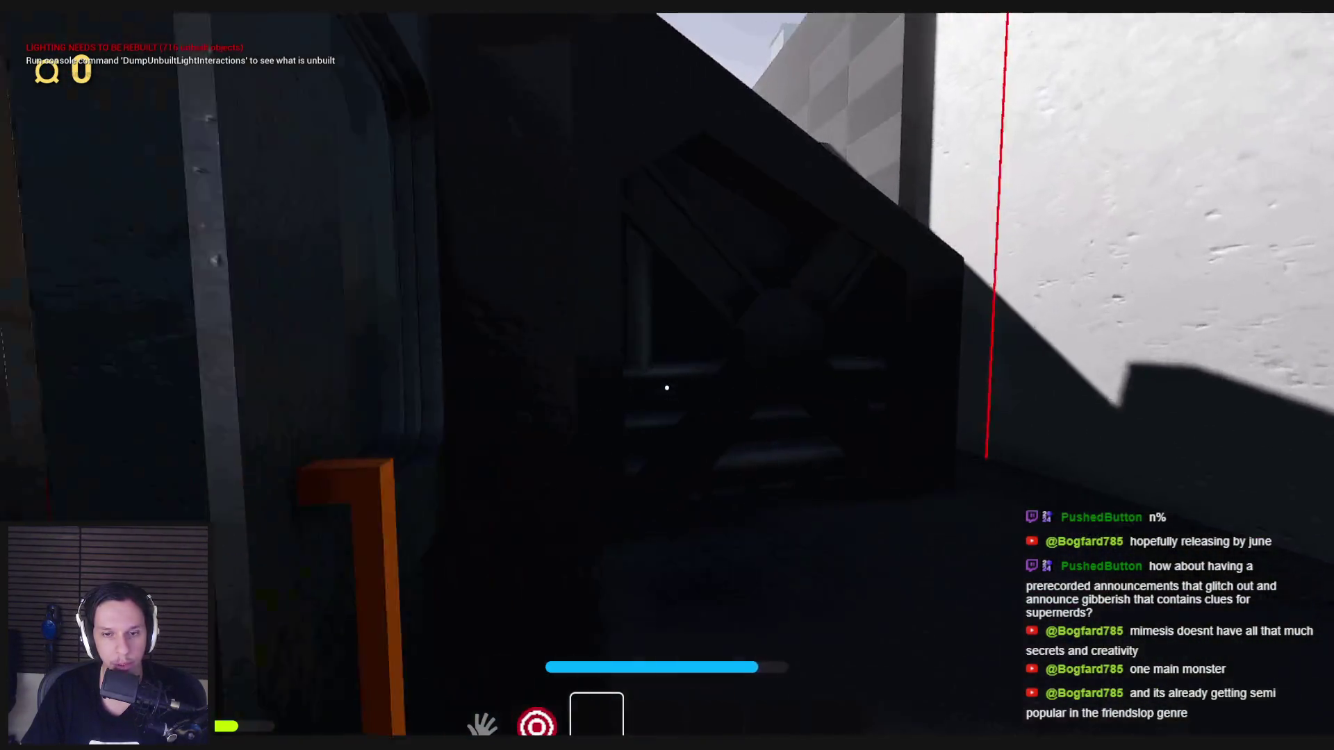
key(shift+w)
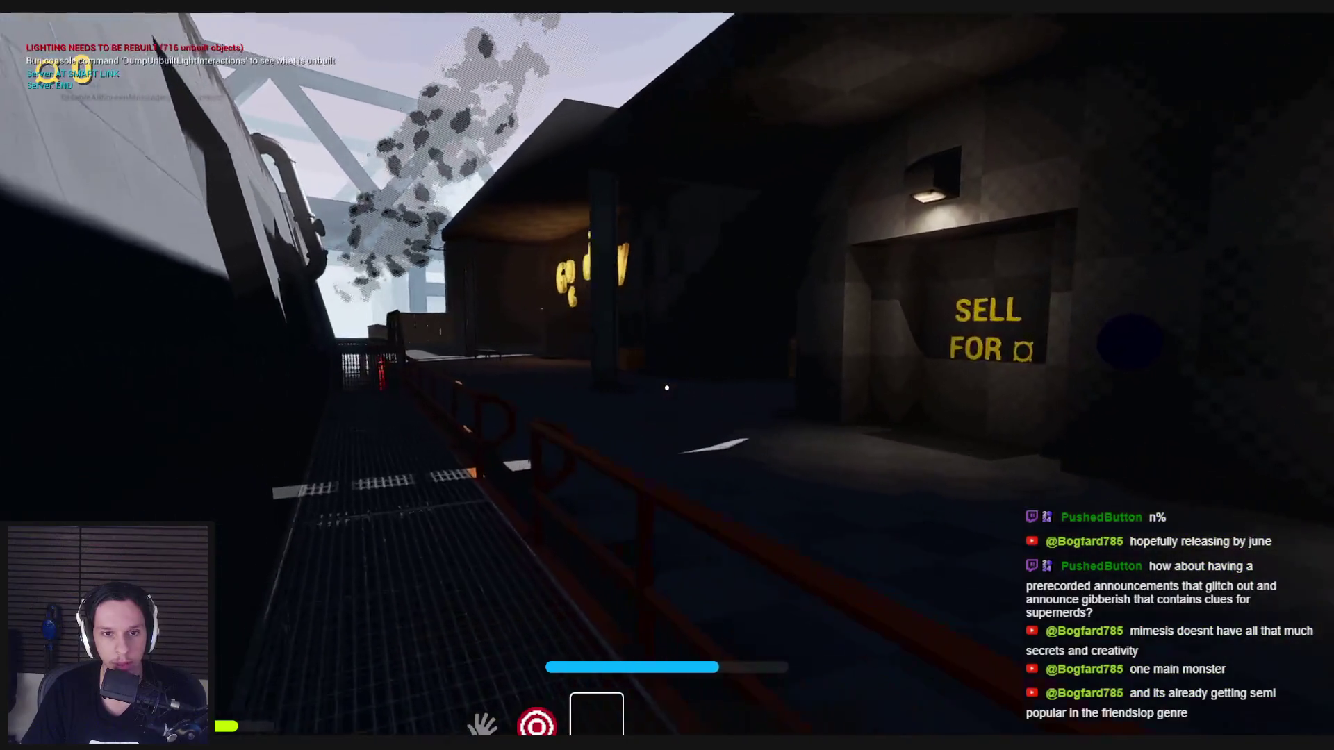
key(shift+w)
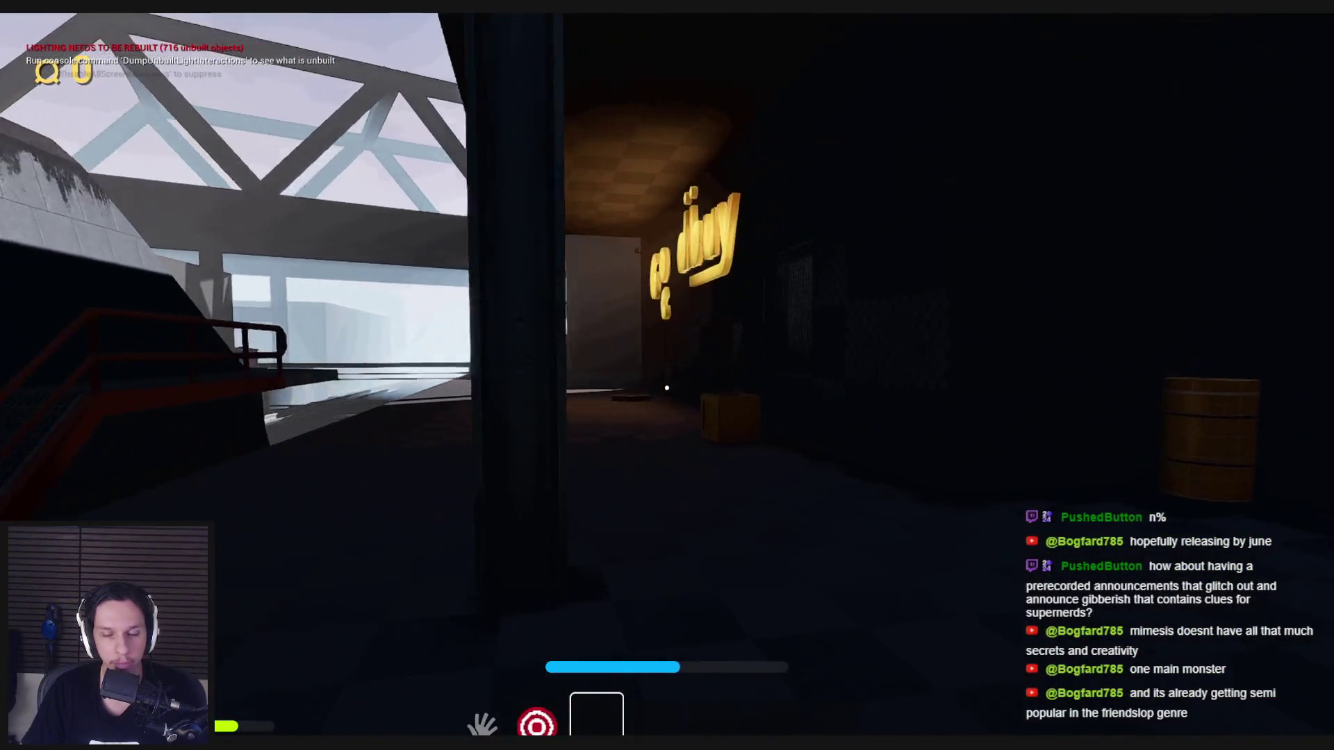
key(shift+w)
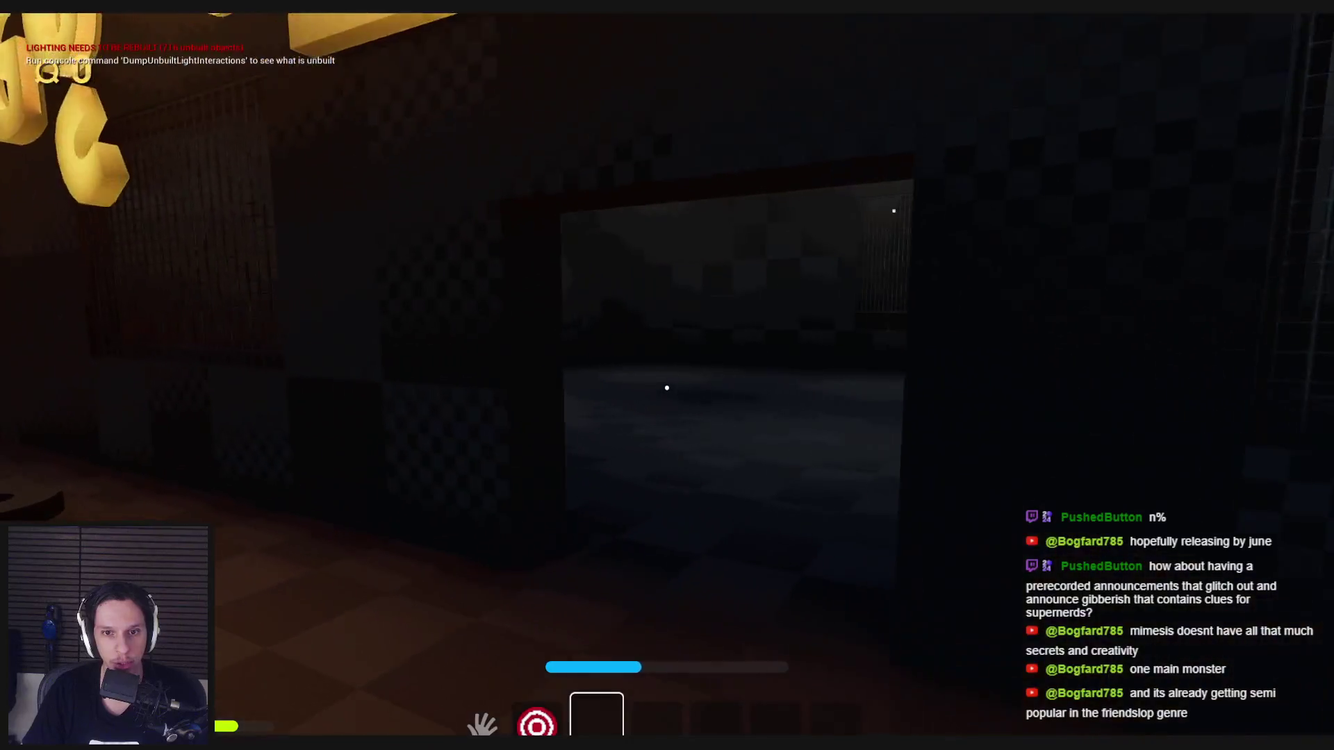
key(shift+w)
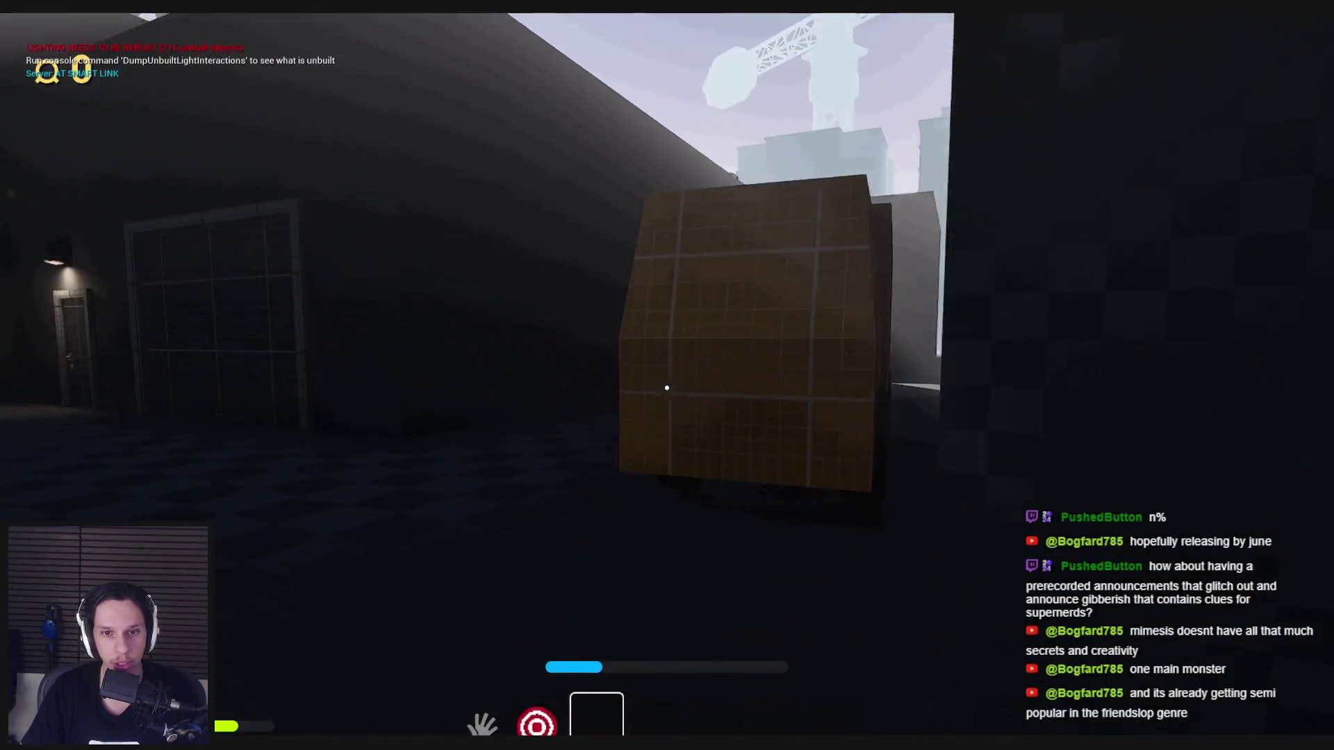
key(shift+w)
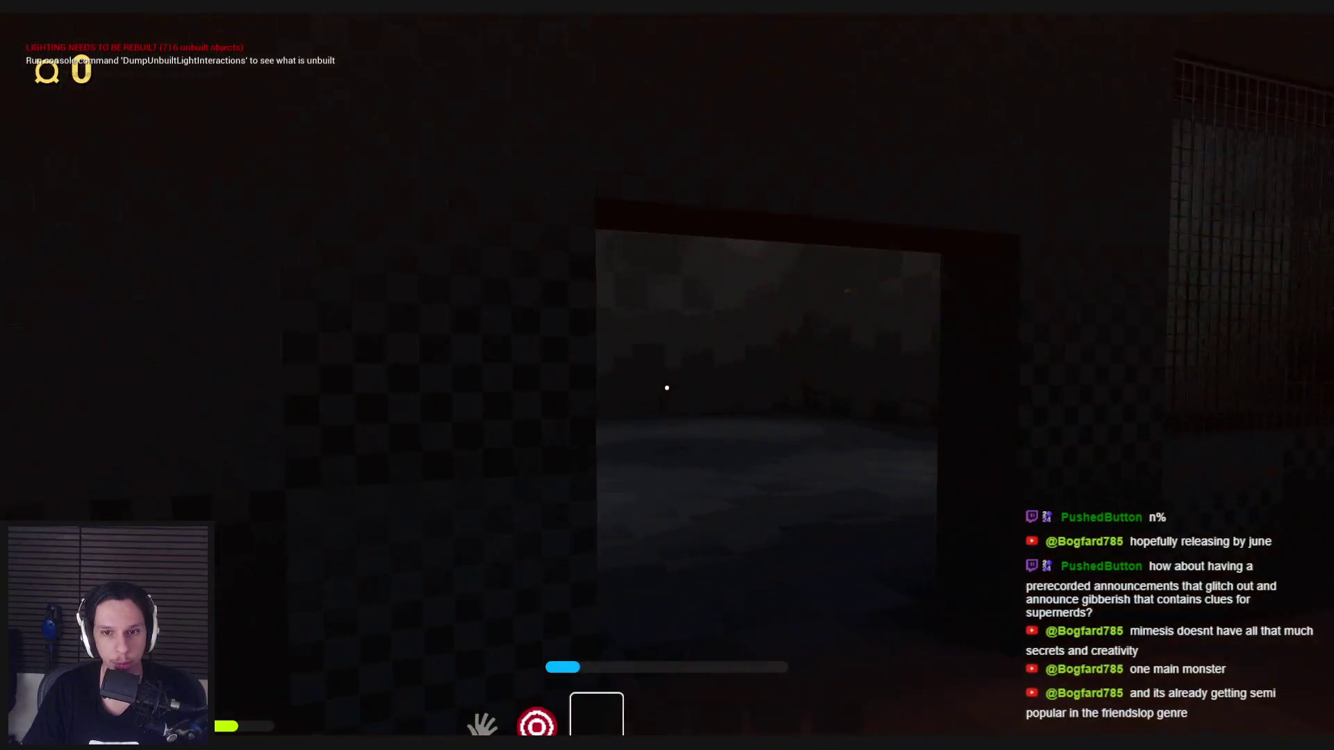
key(shift+w)
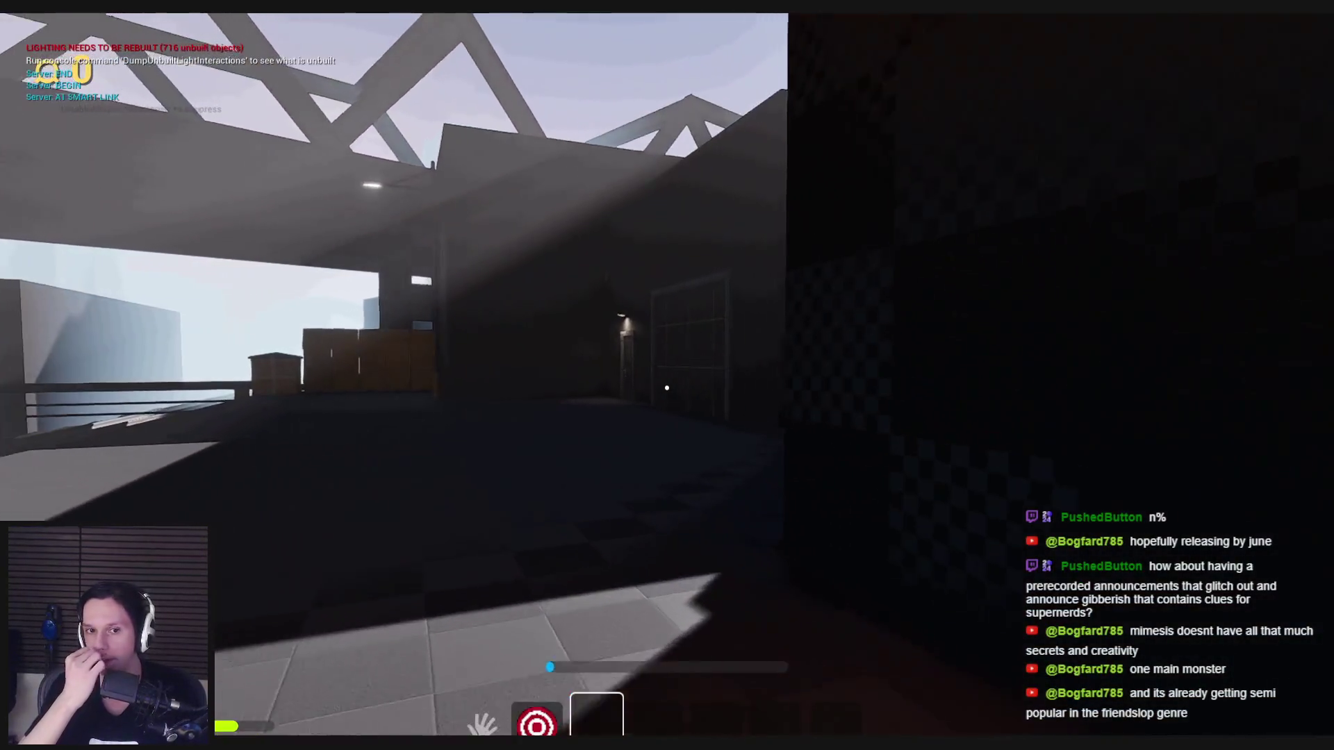
Step: Walk through the alley beside the yellow wall and climb the red ladder onto the rooftop
key(w)
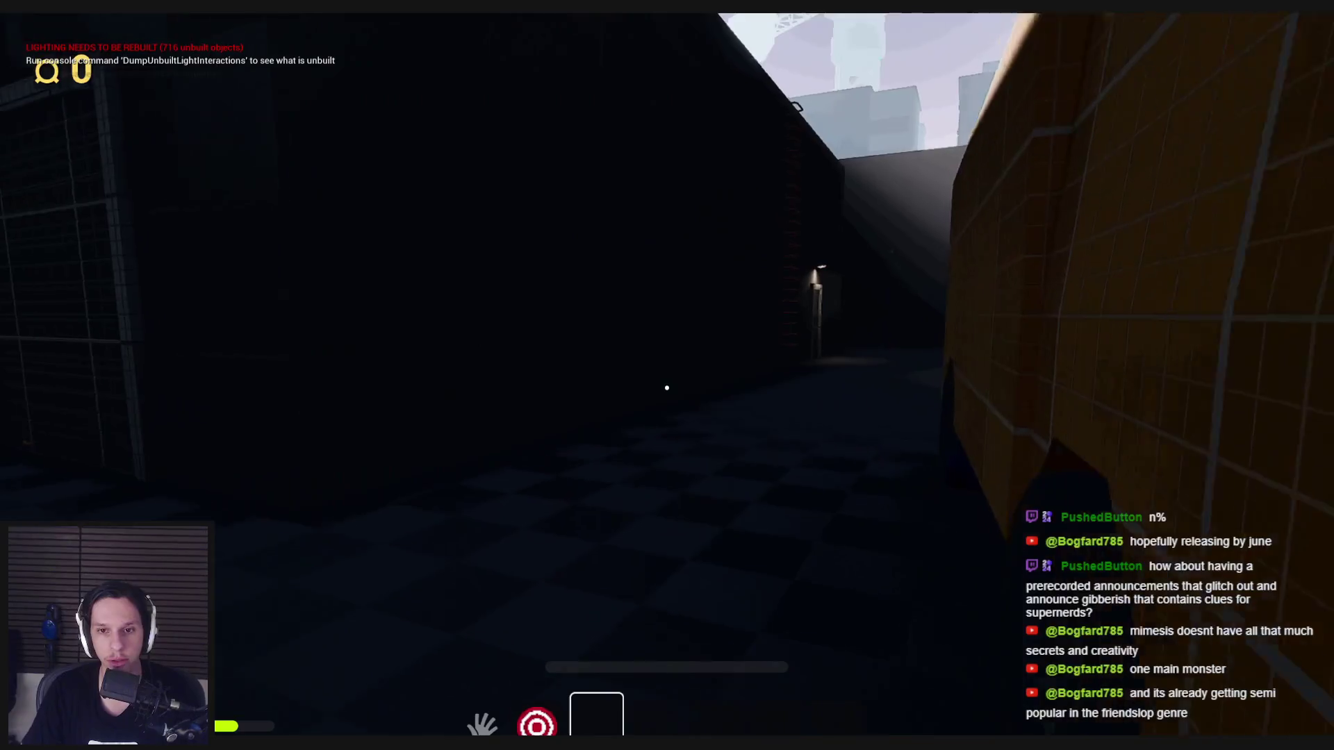
key(w)
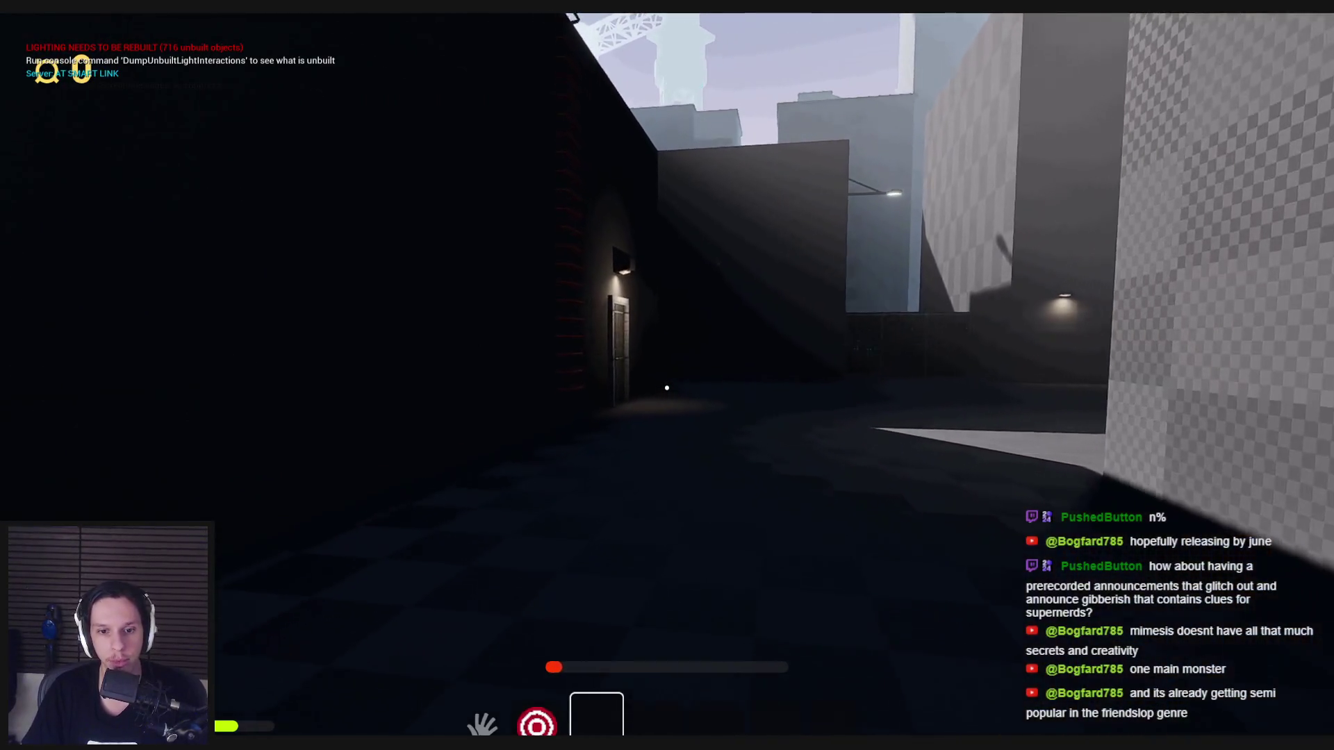
key(w)
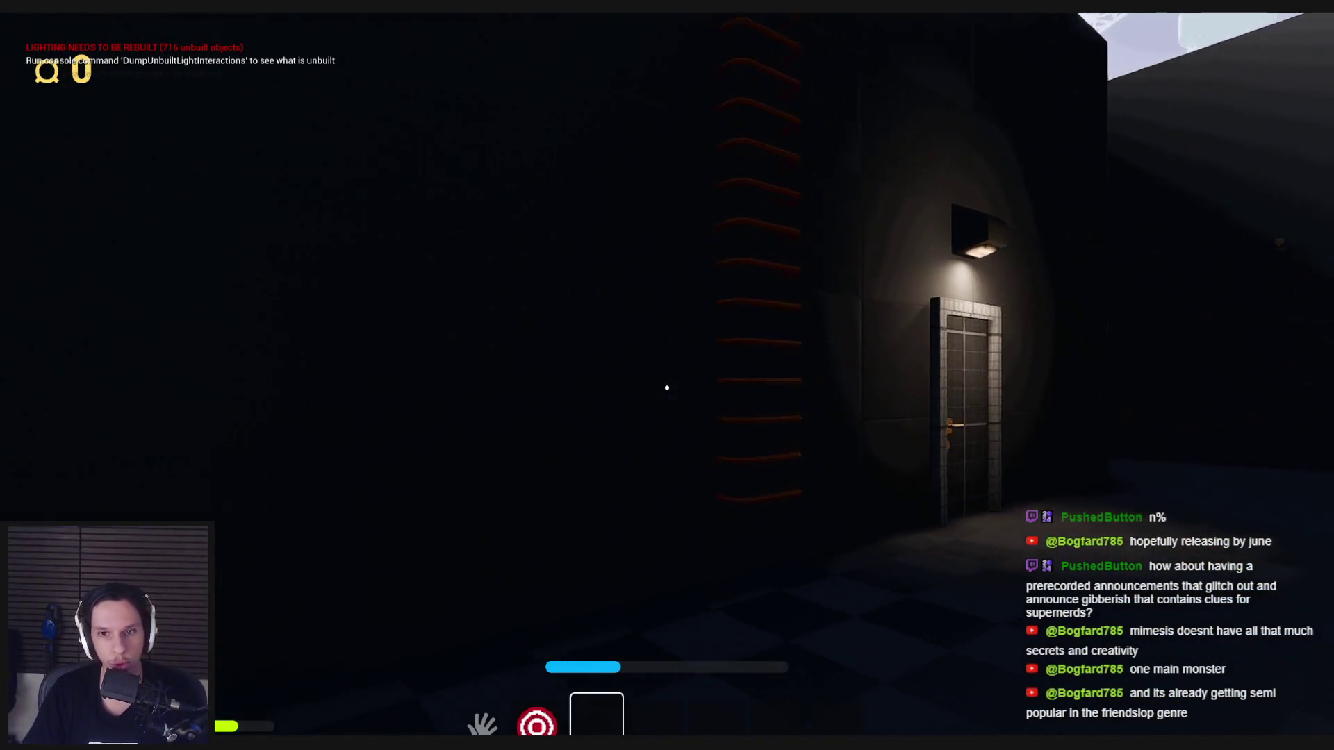
key(w)
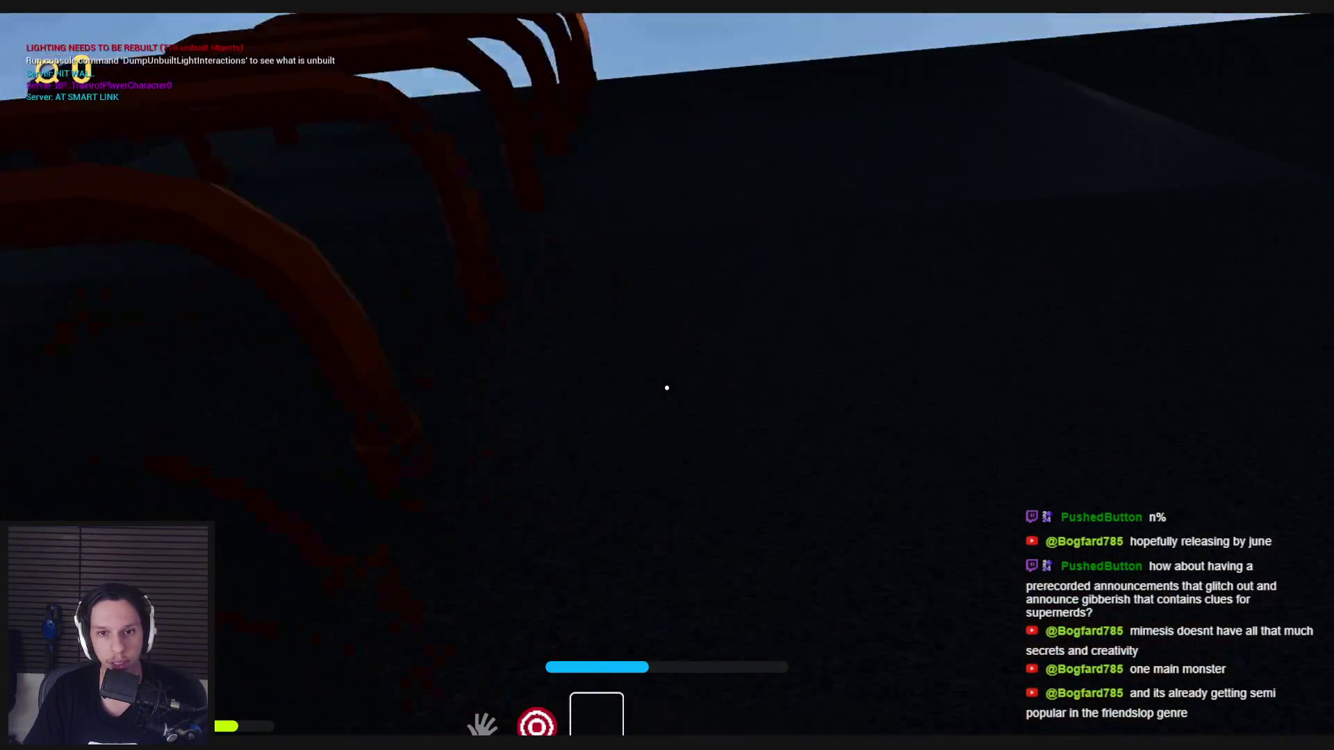
key(w)
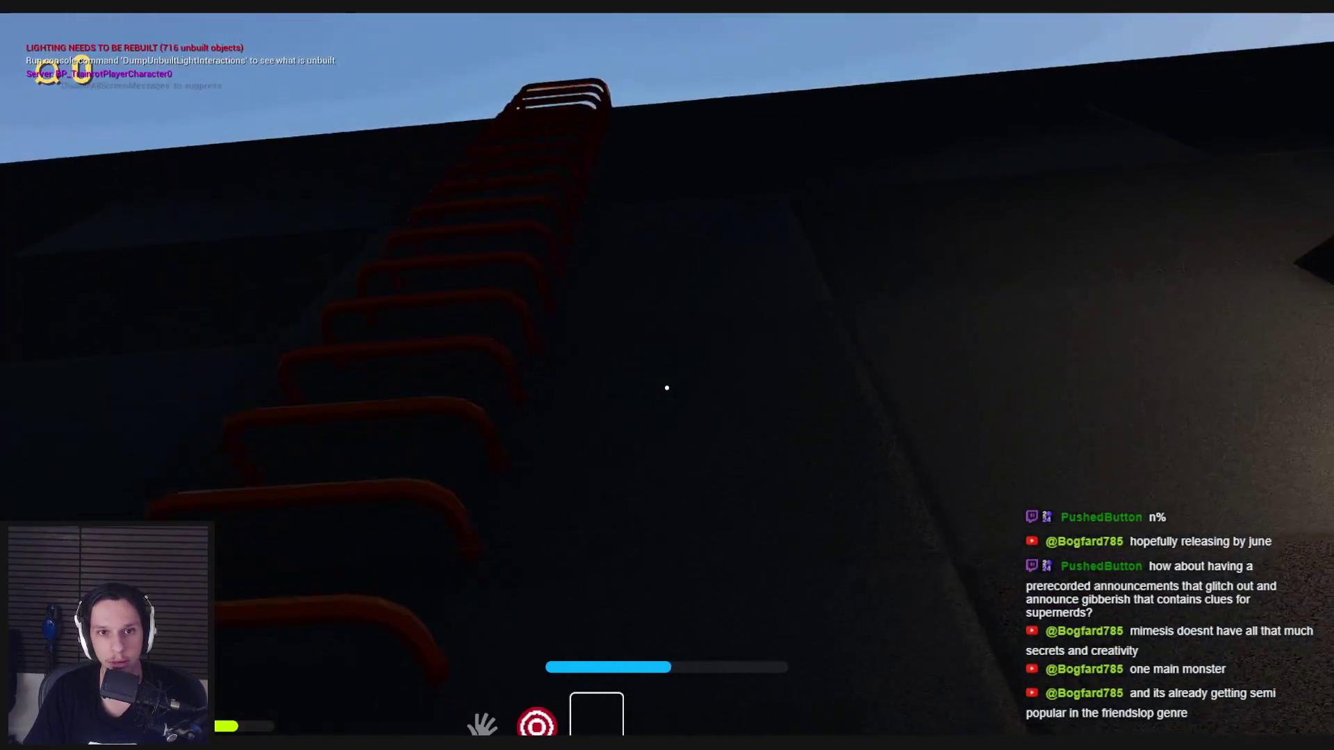
key(w)
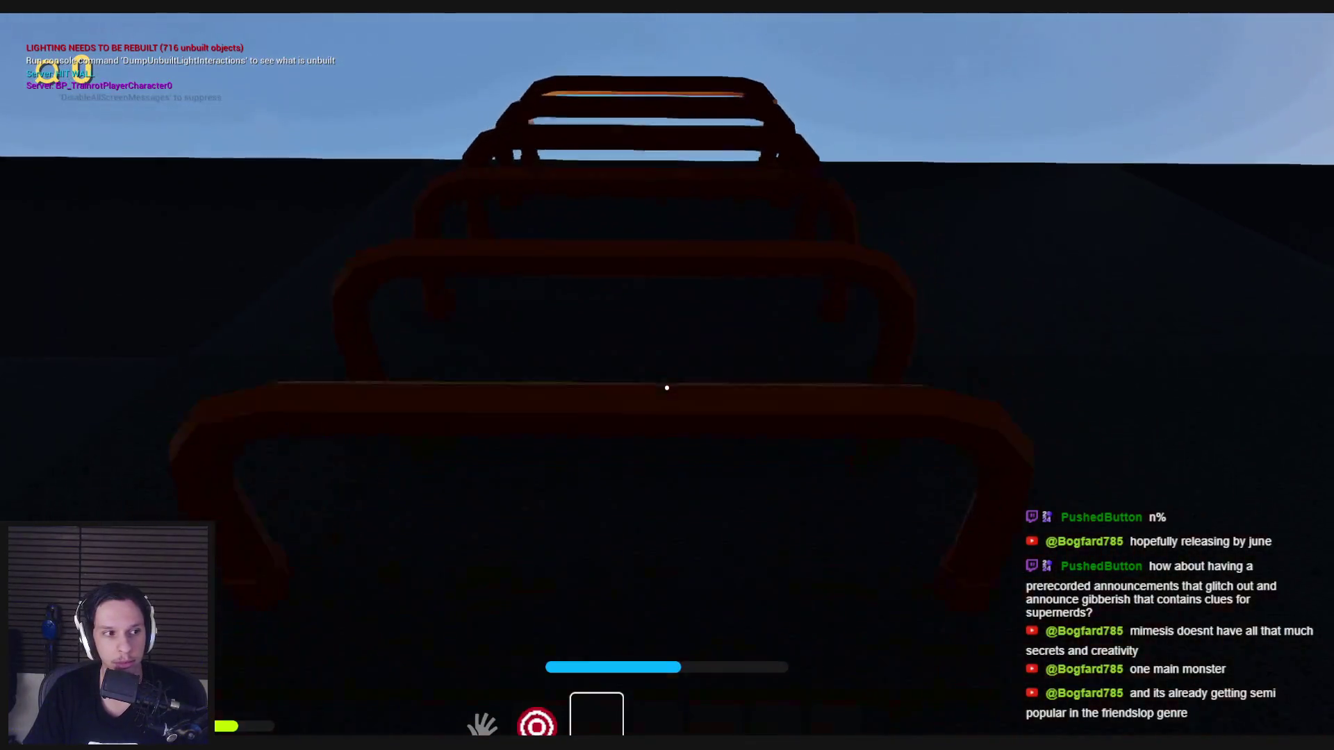
key(w)
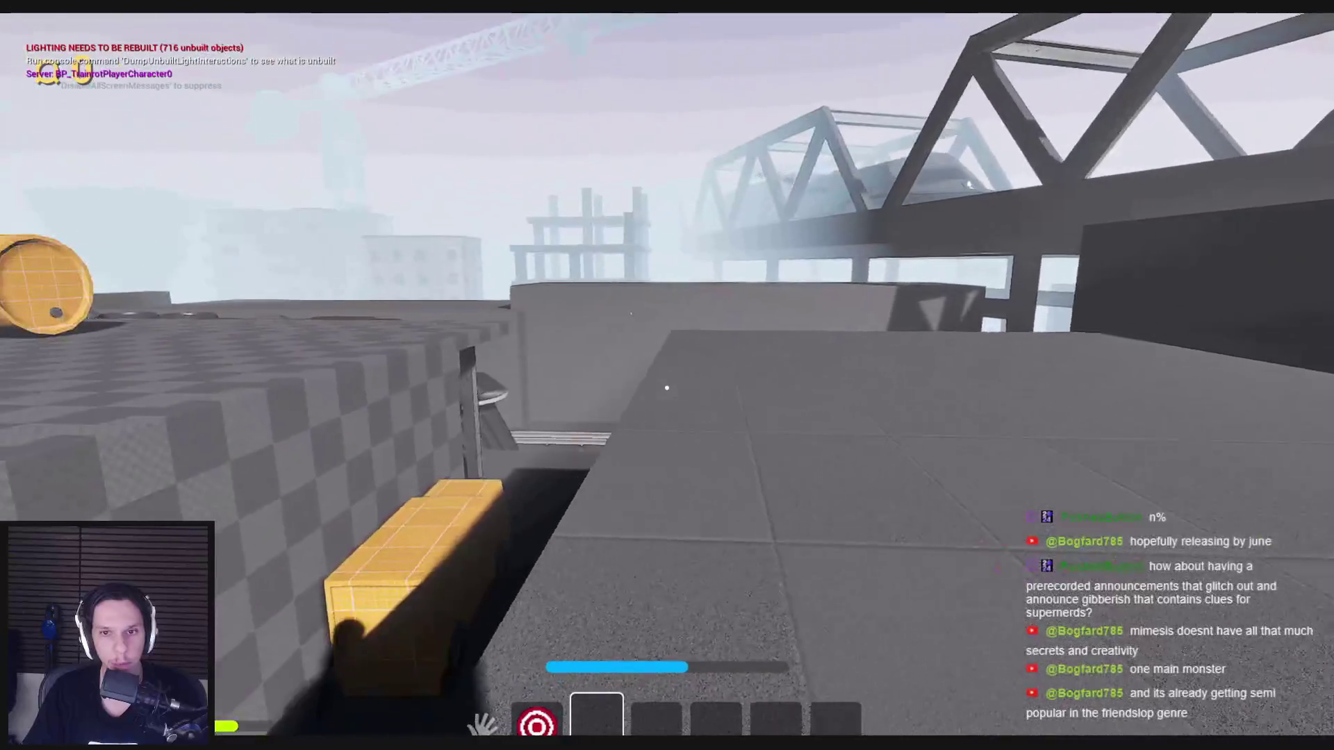
Step: Cross the rooftop, drop to the checkered barrel area, and walk past the yellow truck toward the train
key(w)
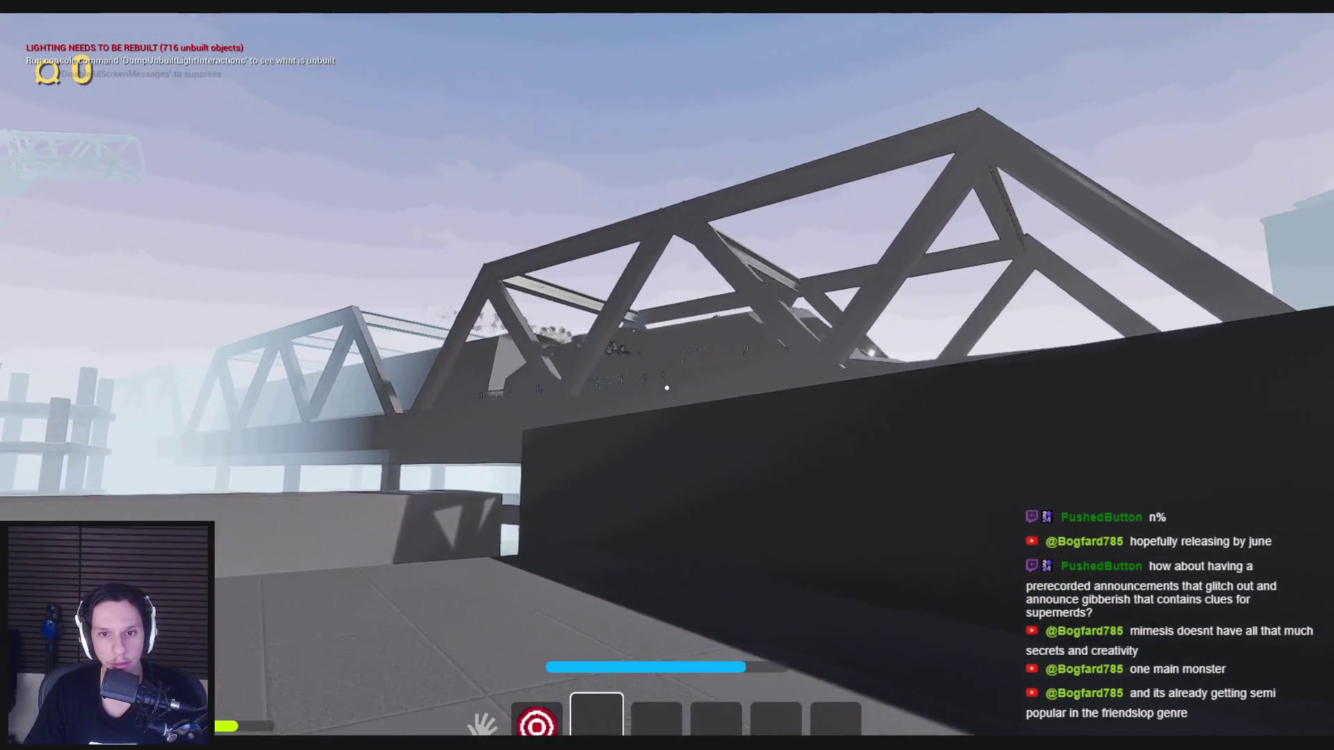
key(w)
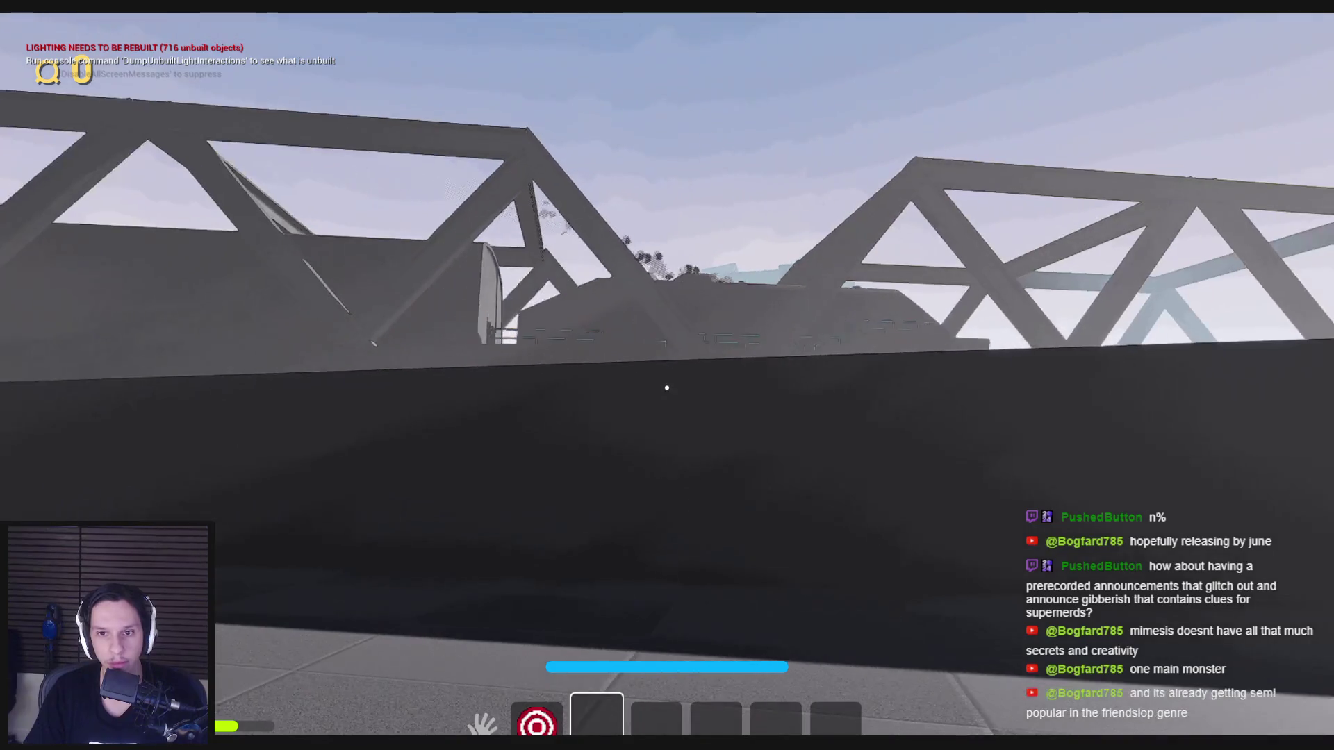
key(s)
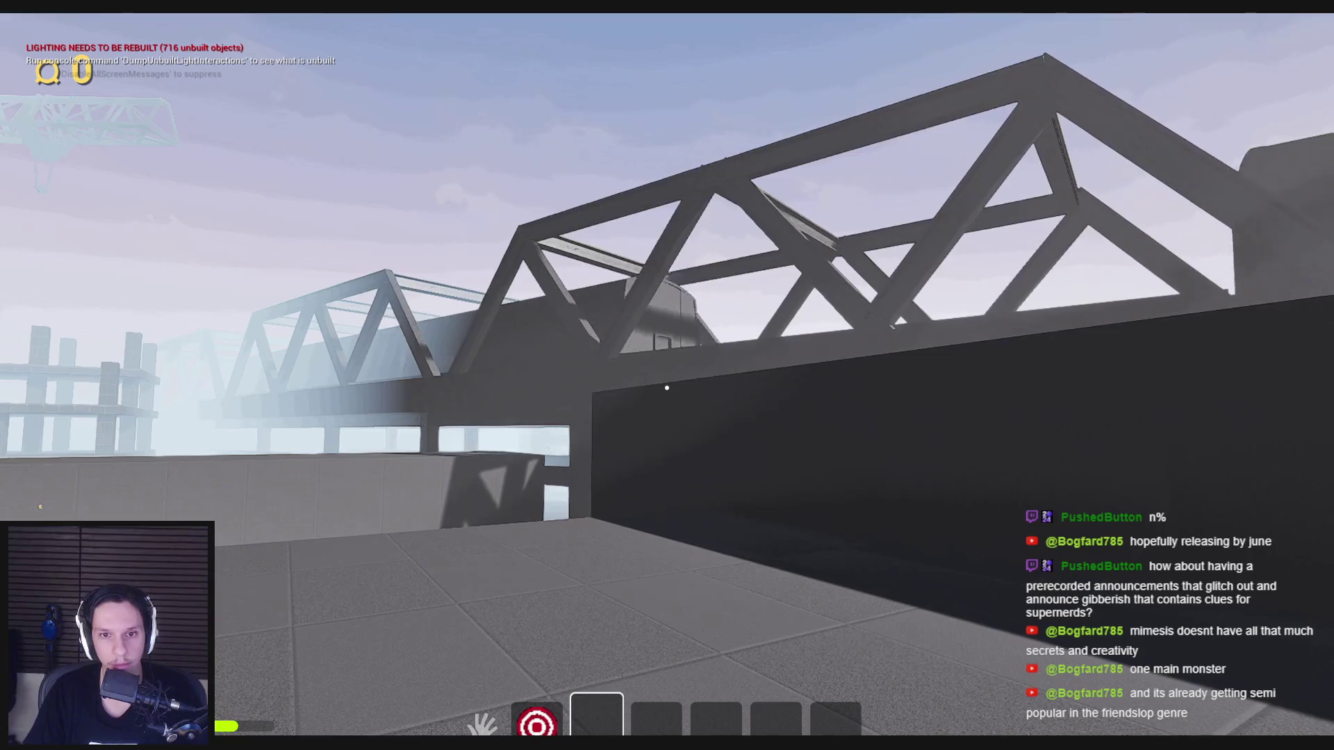
key(s)
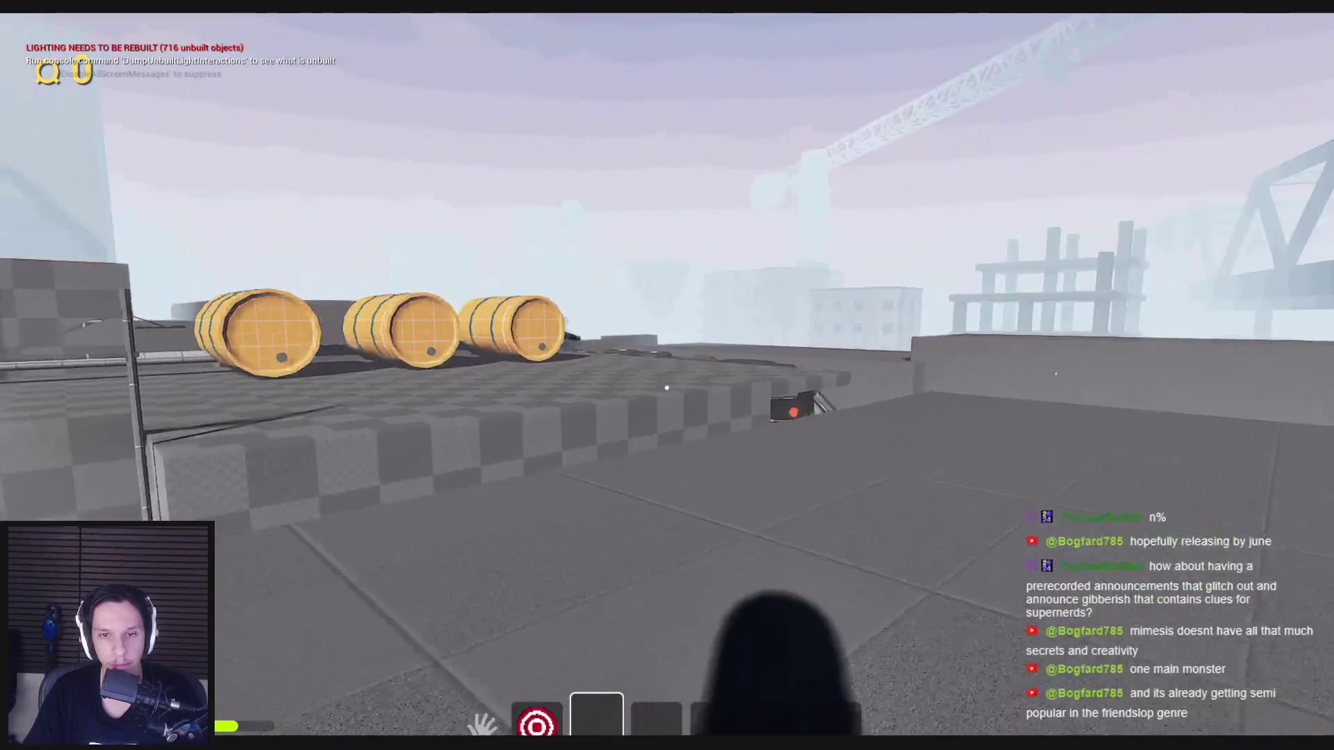
key(w)
key(w)
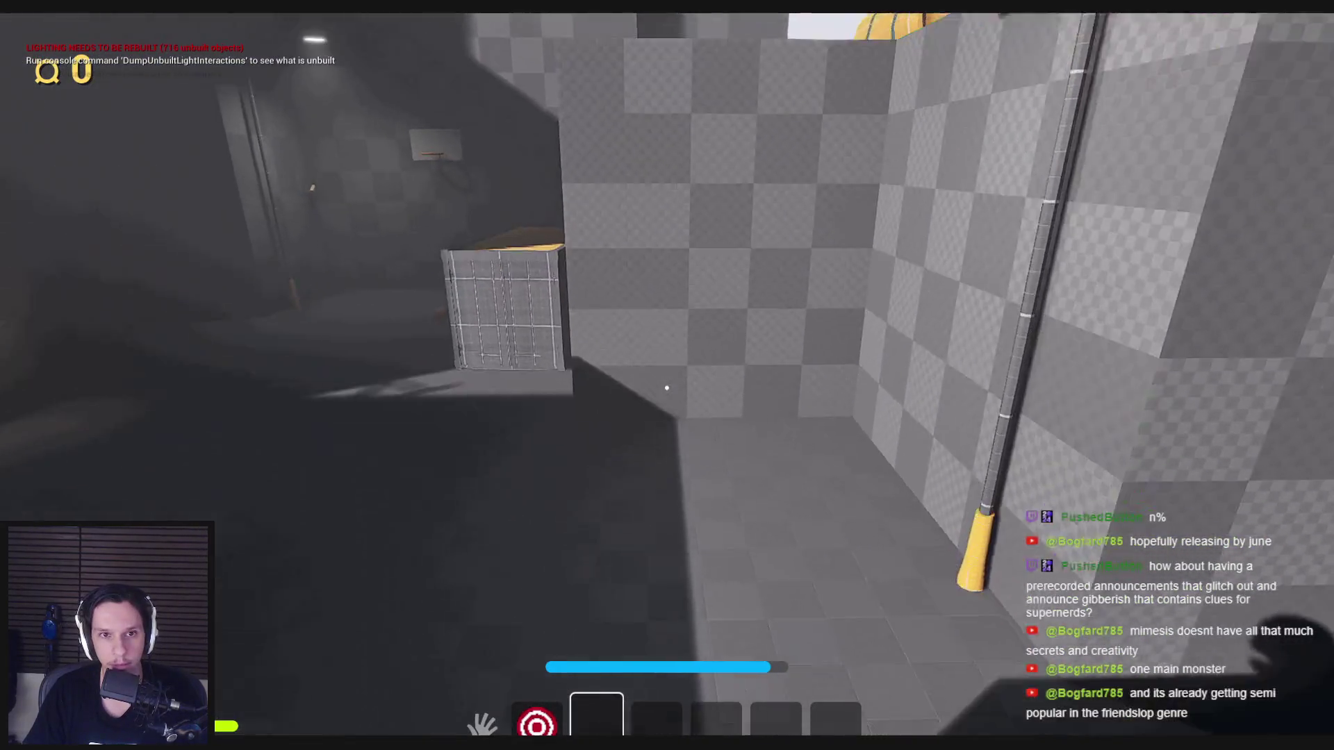
key(w)
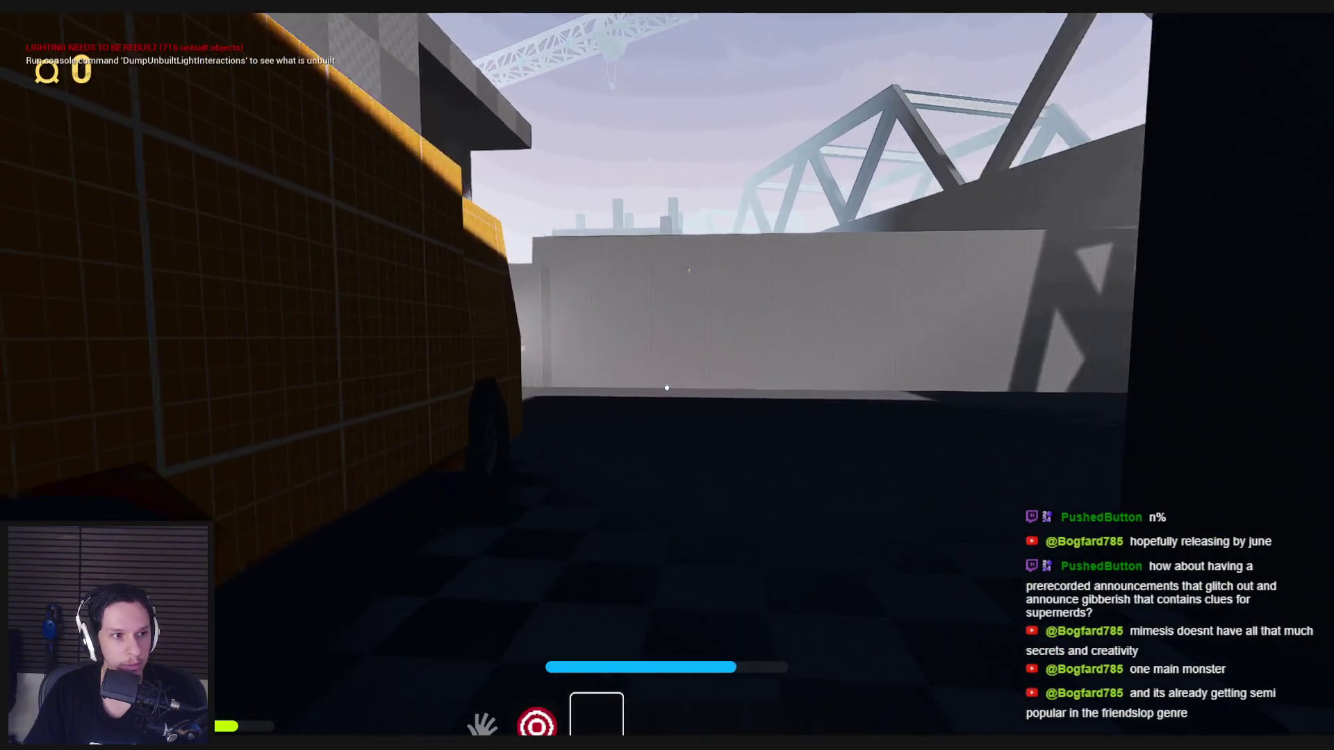
key(w)
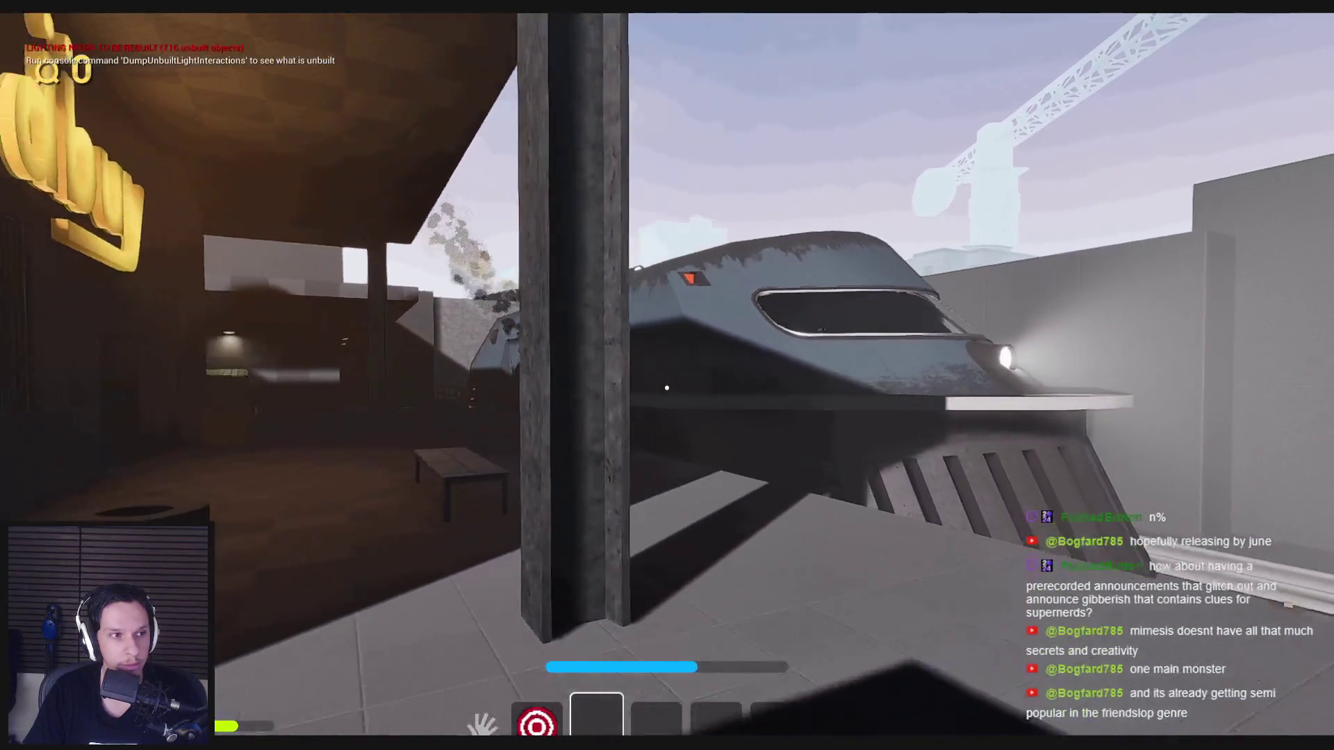
Step: Stop the play session, show the Train meshes in the Content Browser, and glance at the to-do notes
key(Escape)
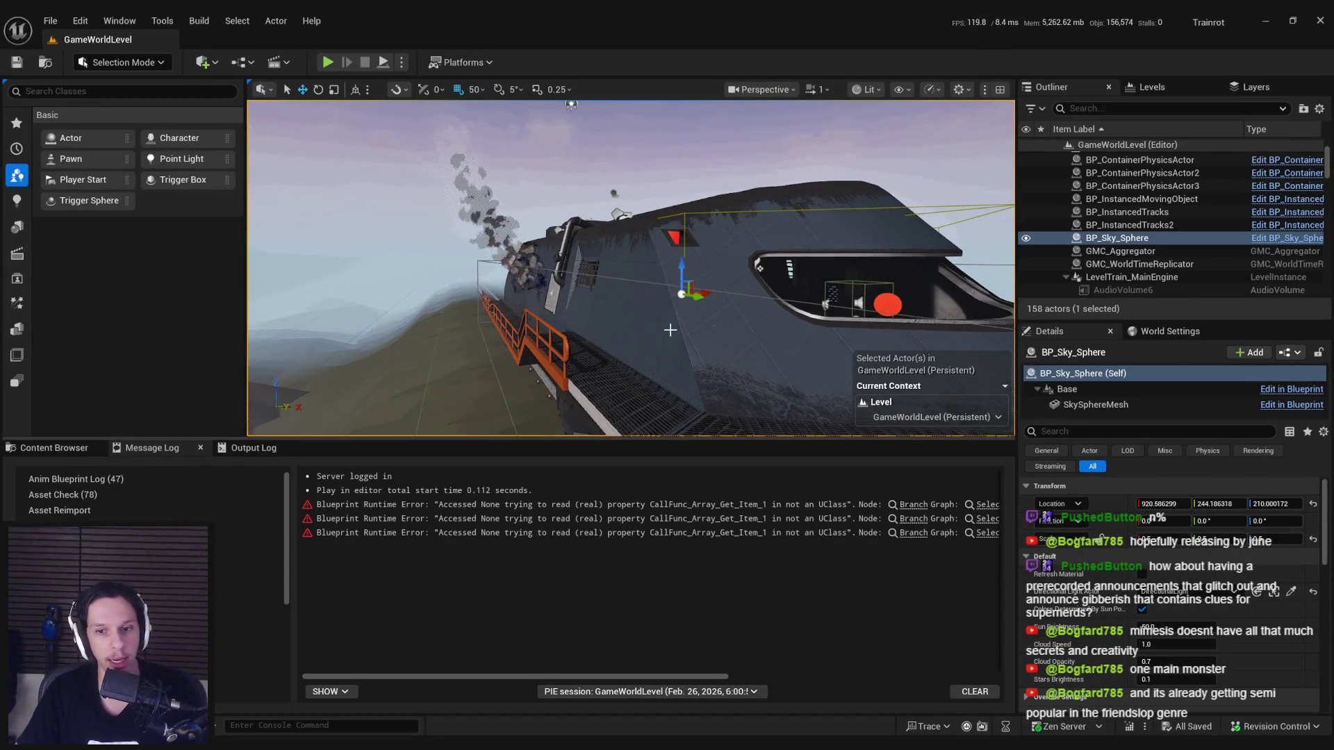
drag(669, 330, 628, 330)
click(27, 449)
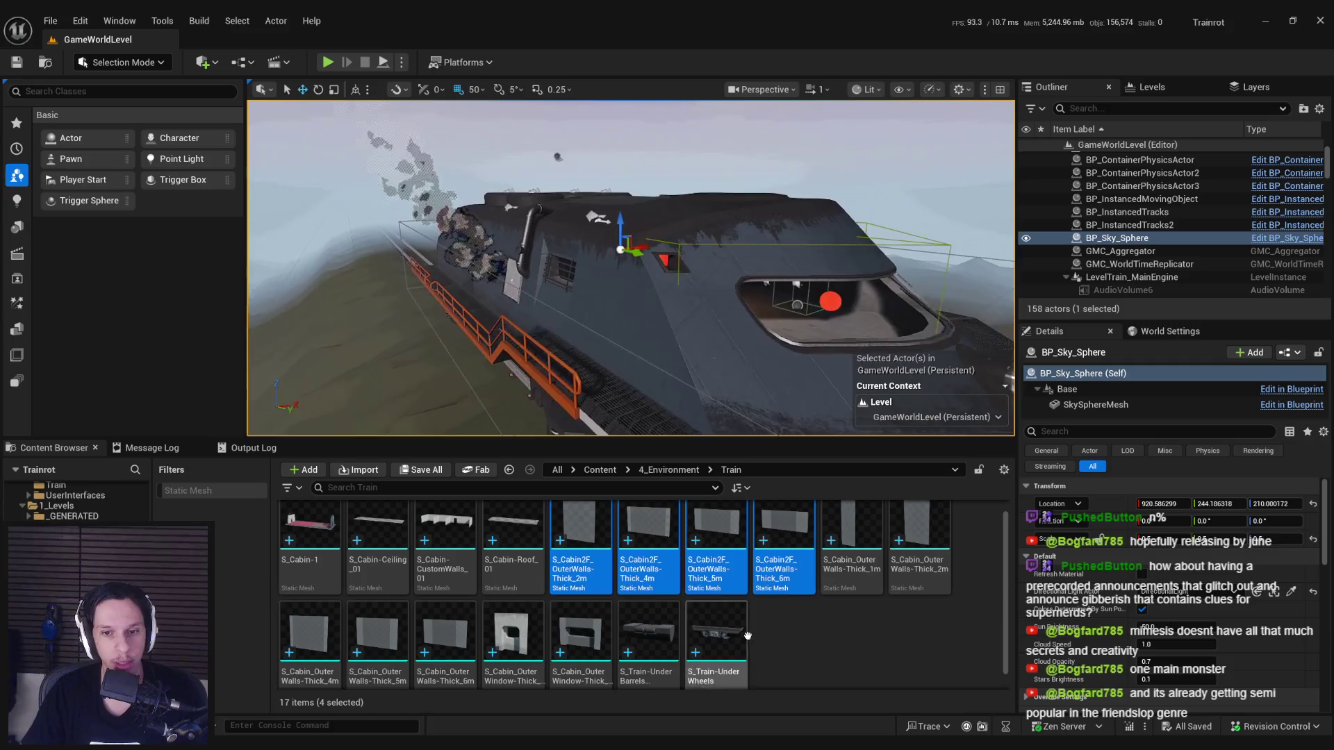
key(alt+Tab)
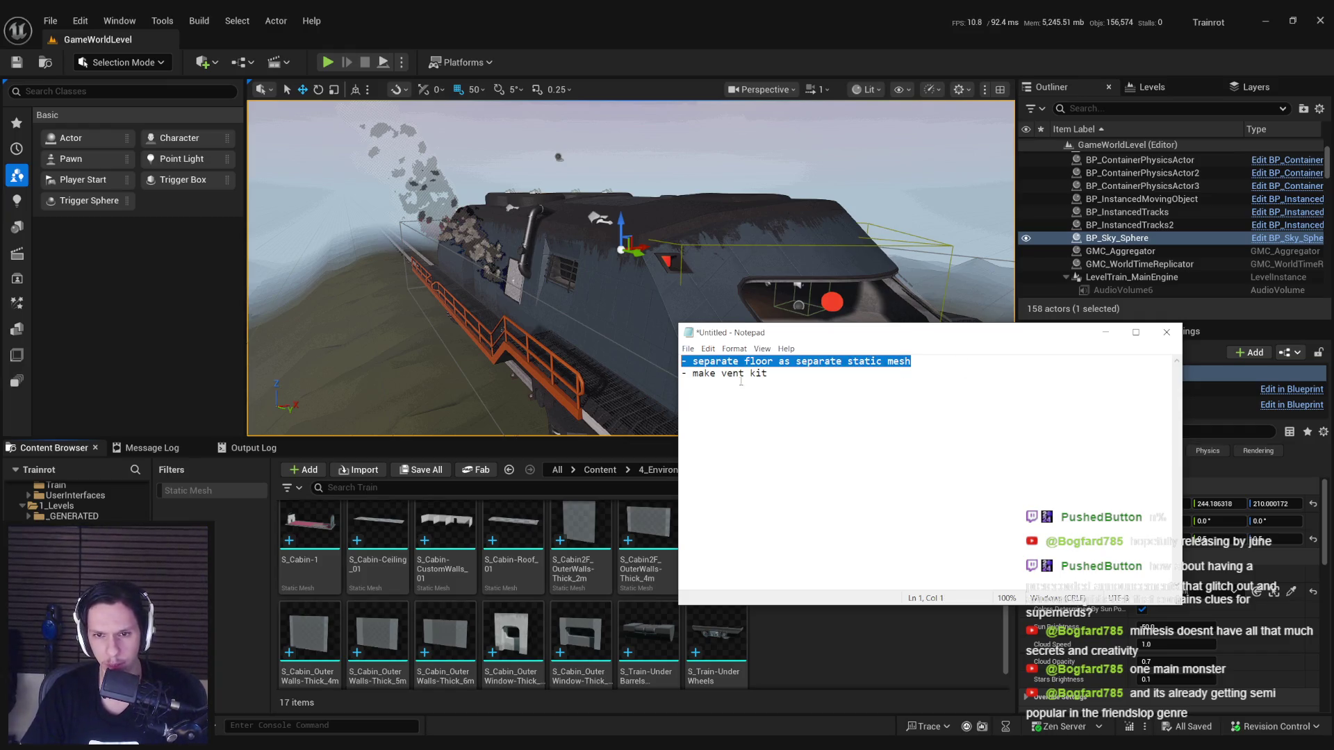
key(alt+Tab)
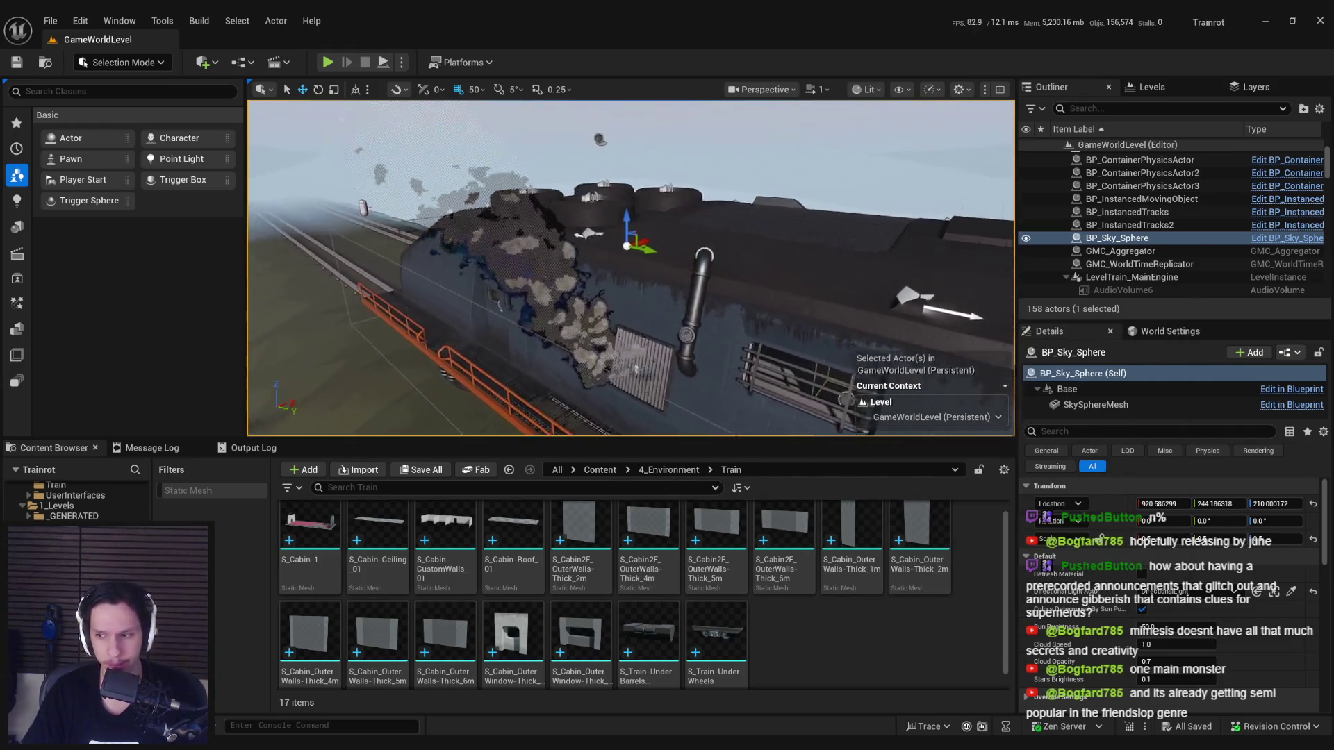
Step: Navigate from Content into 0_Core > Train, then orbit the viewport along the train's side and track
scroll(589, 310, up, 10)
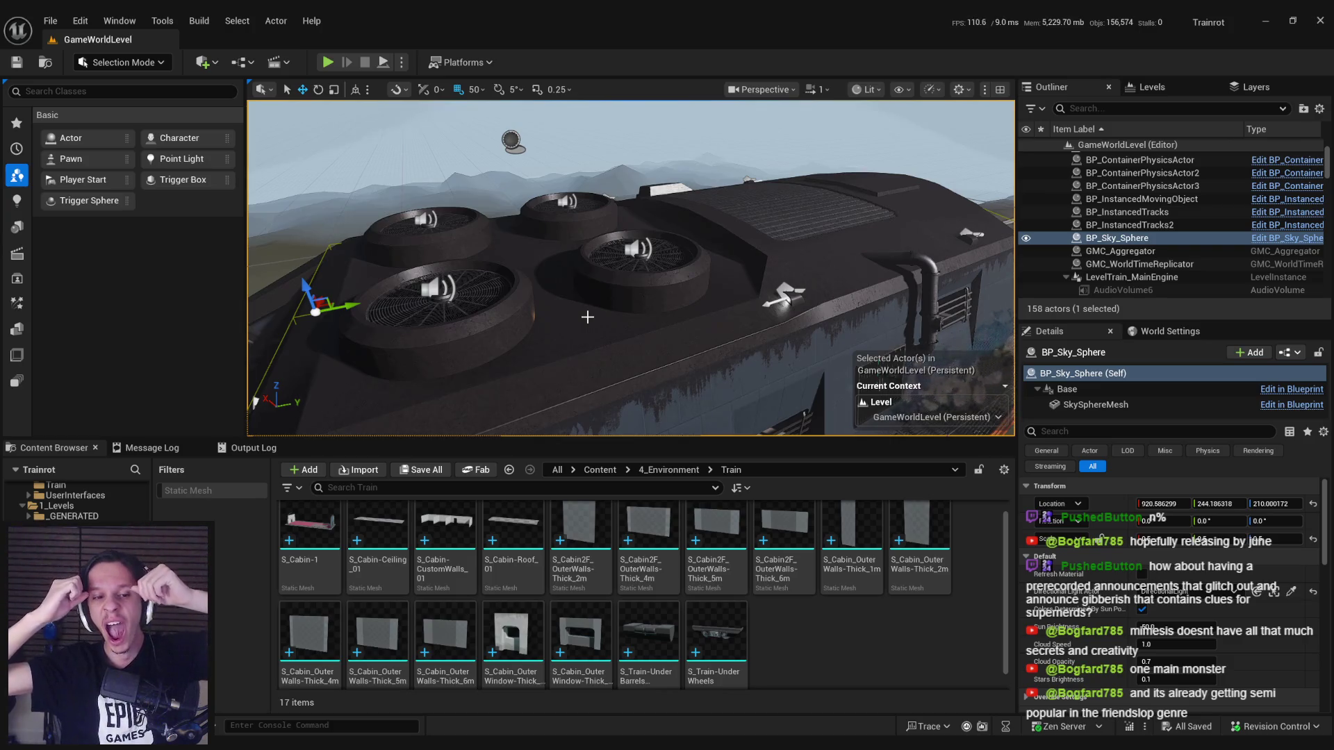
click(598, 471)
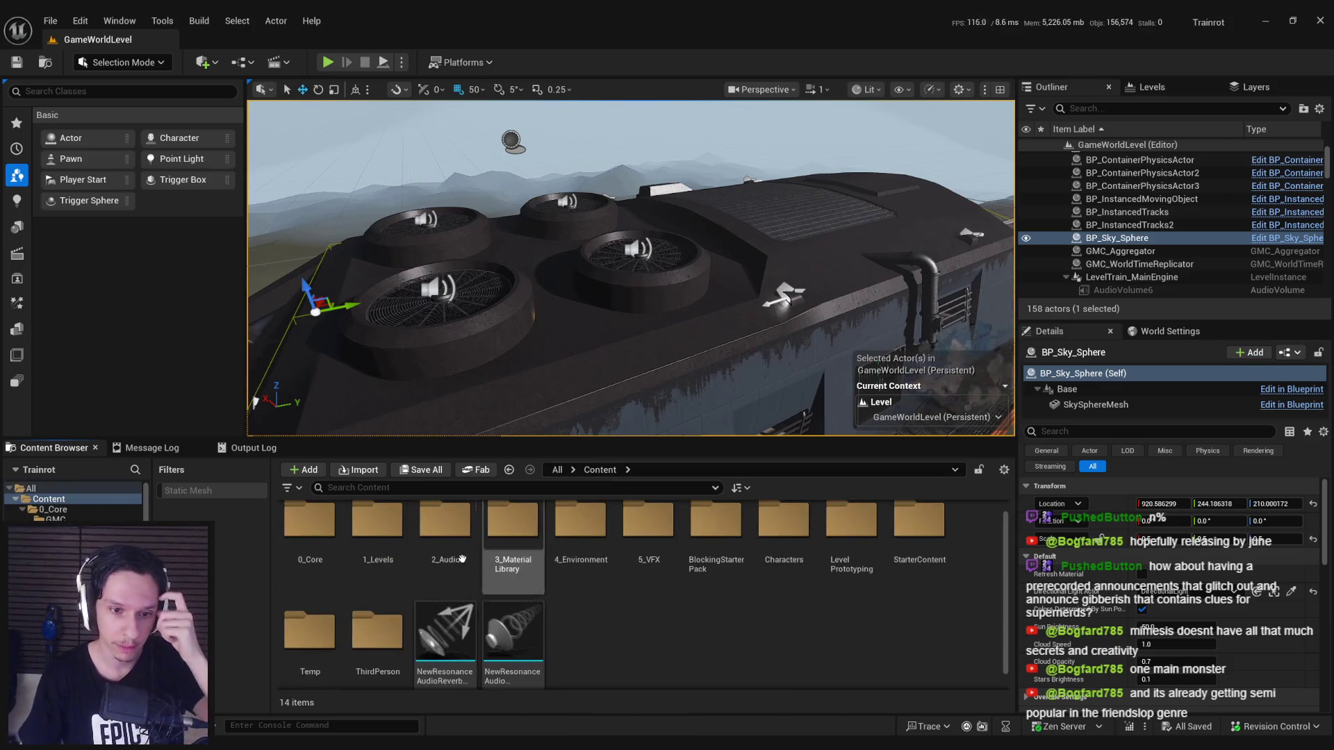
double_click(310, 522)
double_click(844, 529)
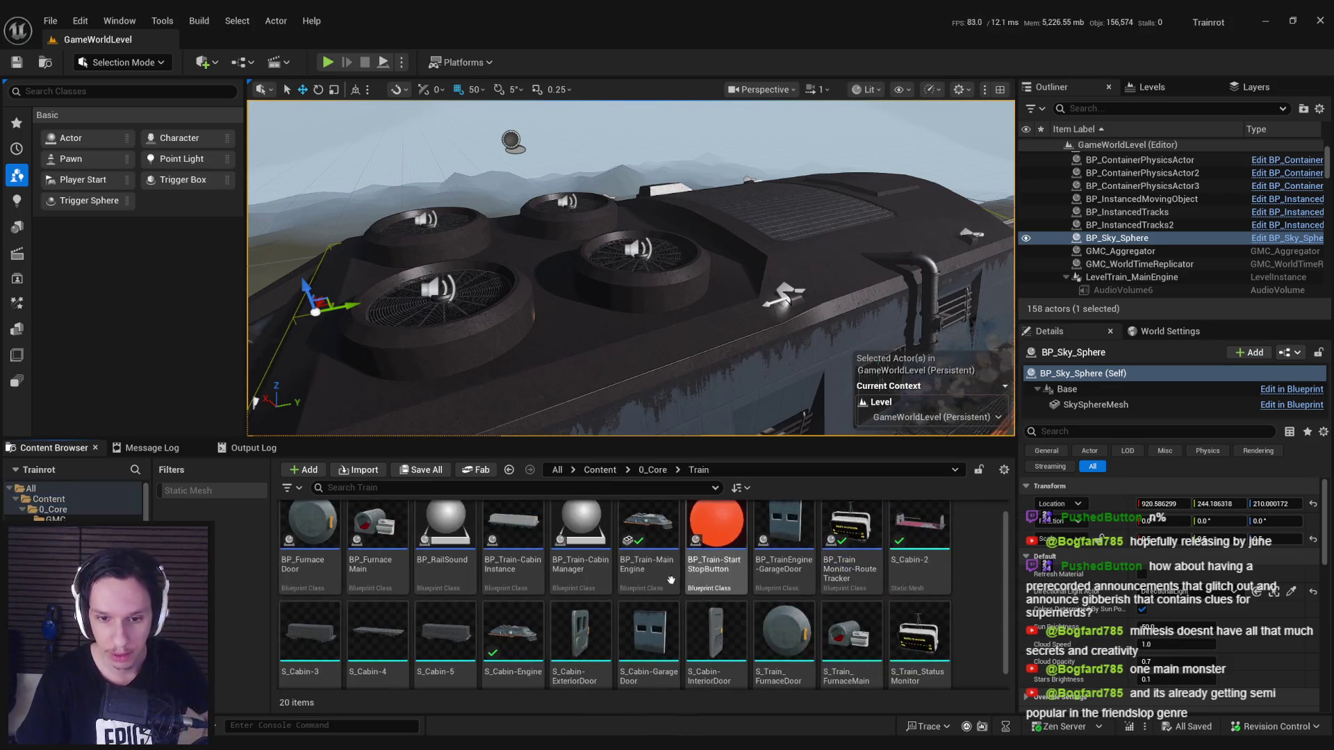
scroll(866, 585, up, 1)
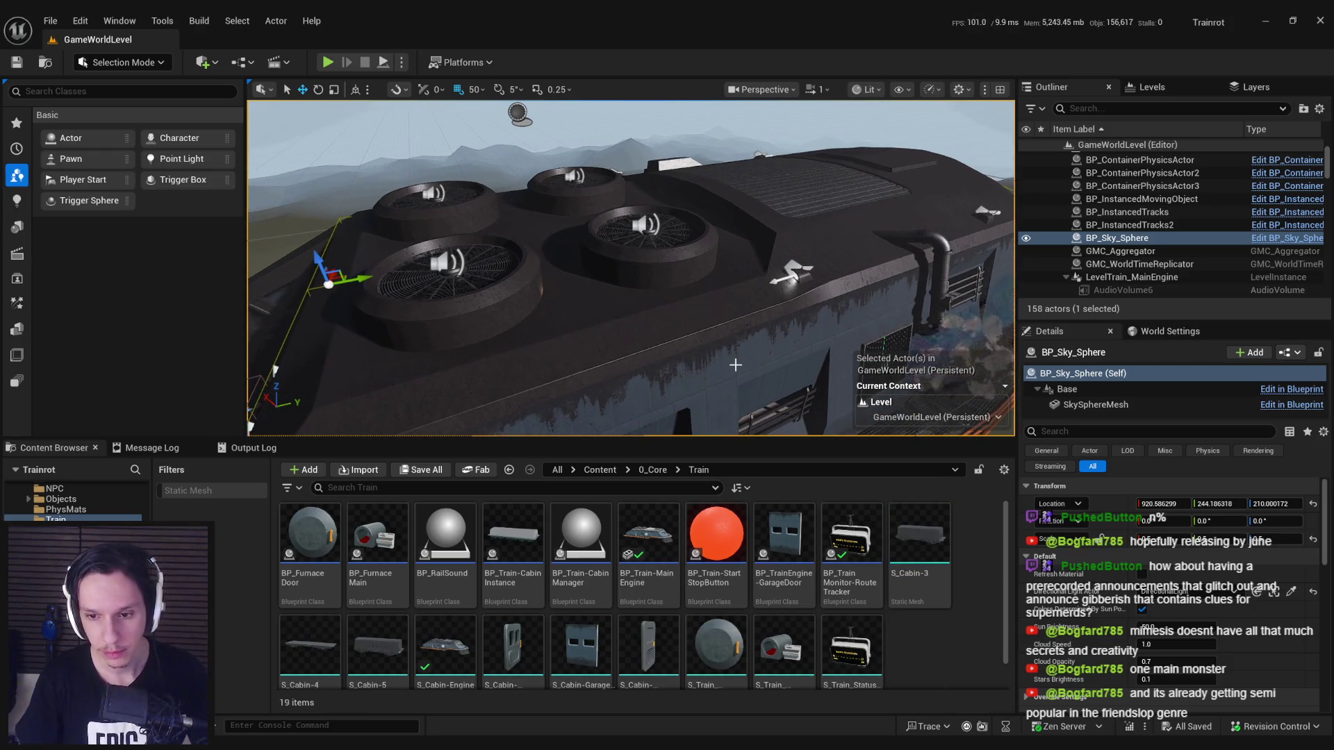
scroll(735, 364, down, 5)
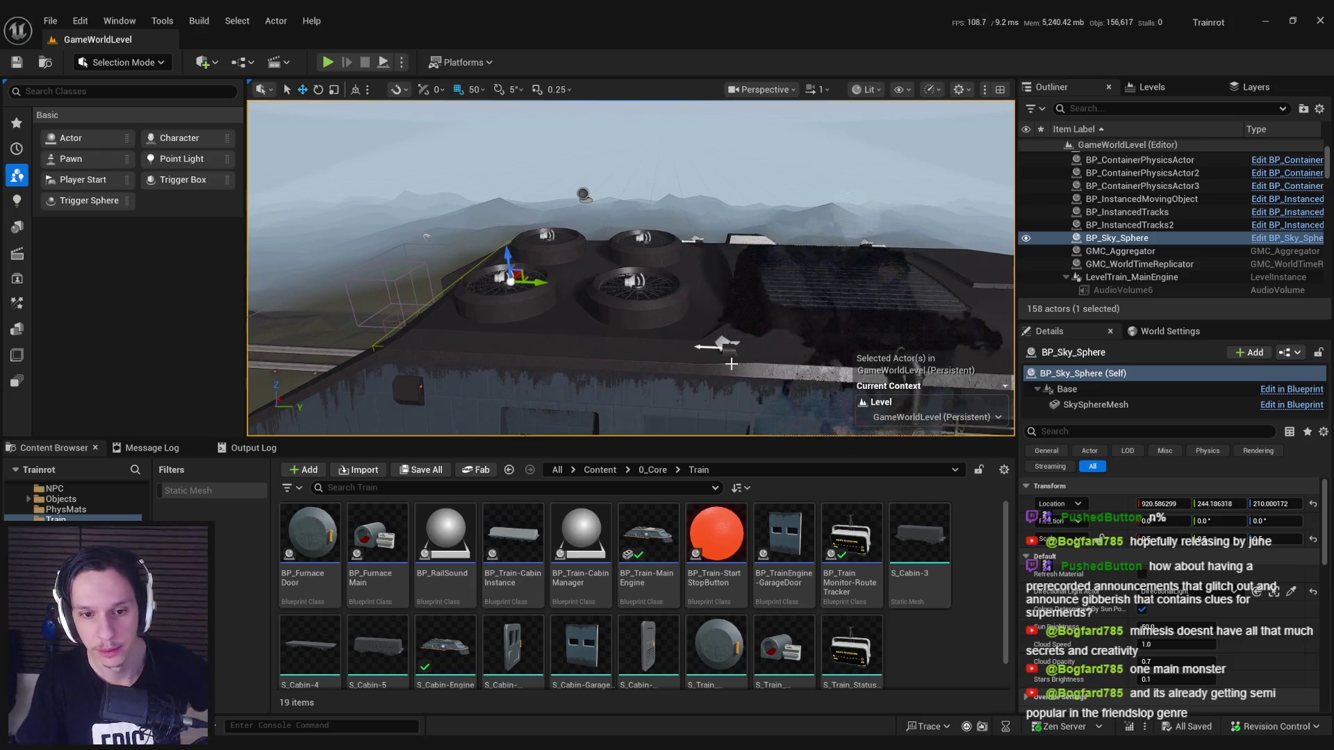
drag(730, 361, 716, 371)
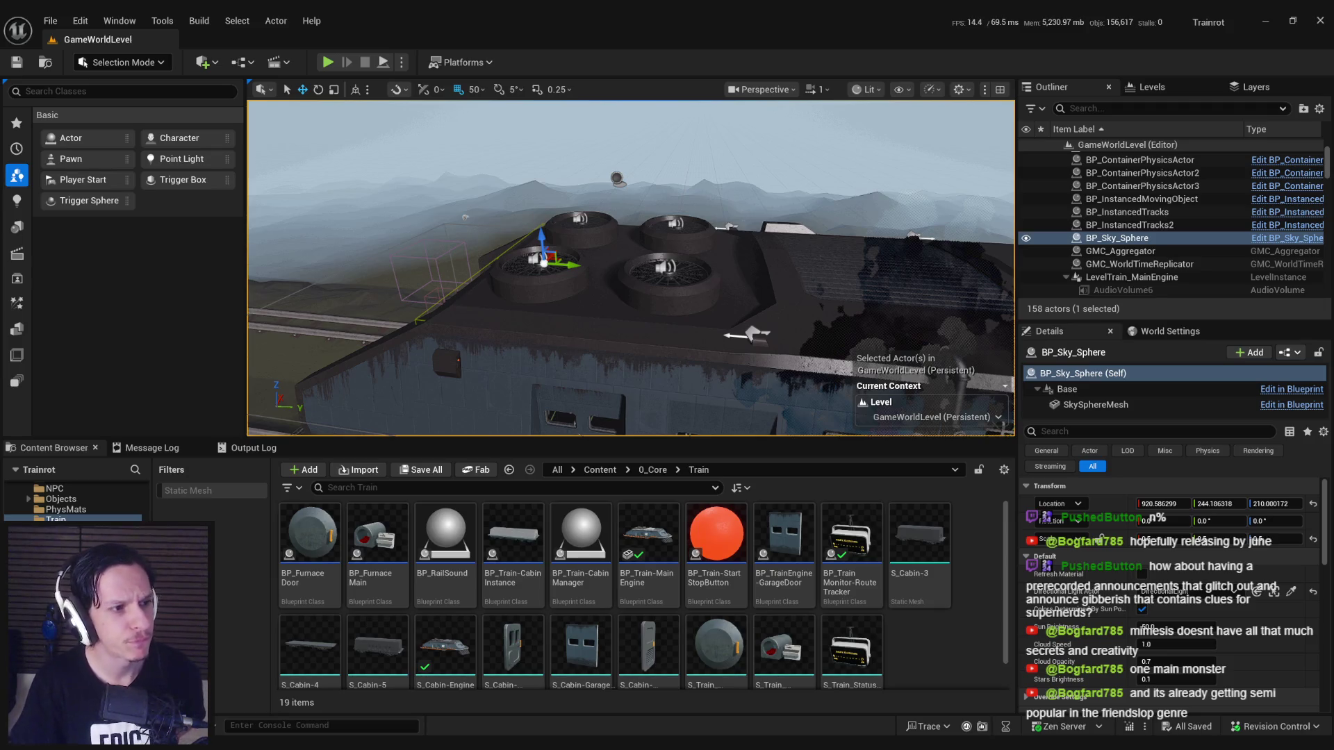
drag(566, 293, 487, 292)
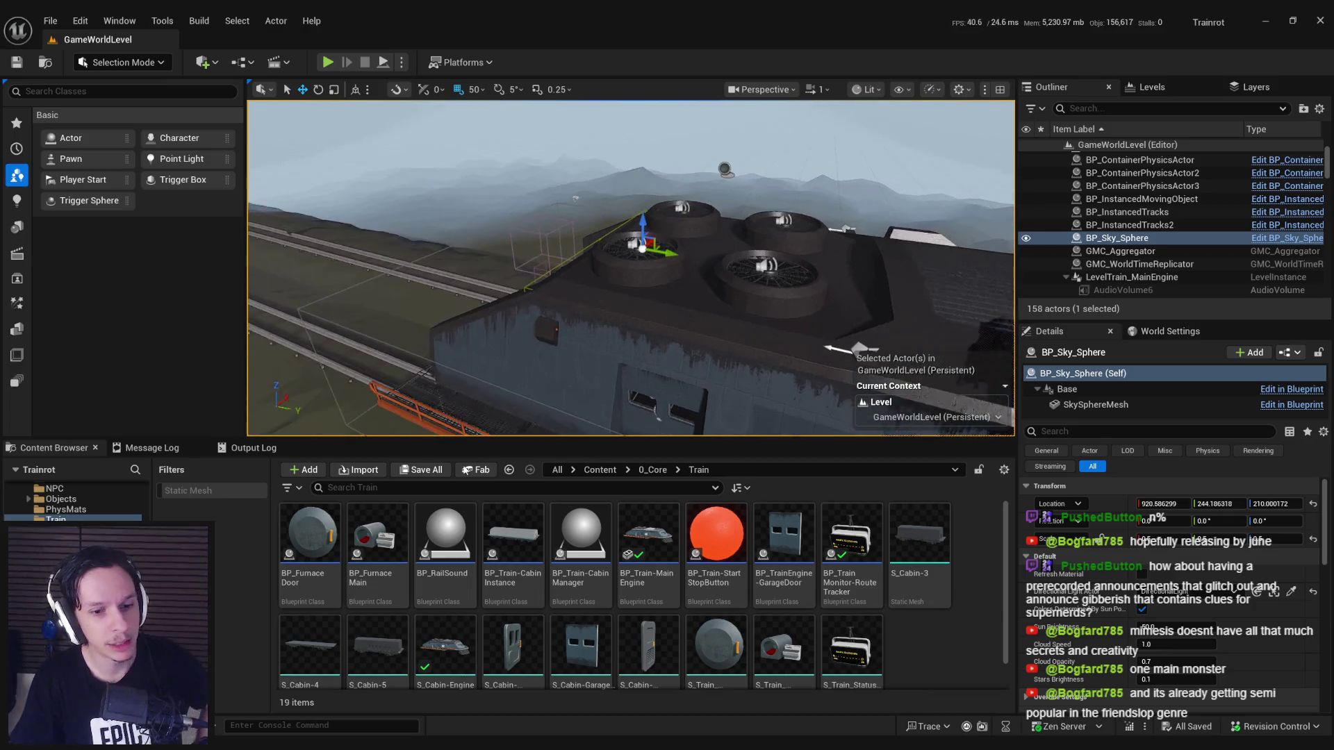
Step: Add 'Library' and 'Dining Hall' as carriage variants under Cargo on the Notion page
key(alt+Tab)
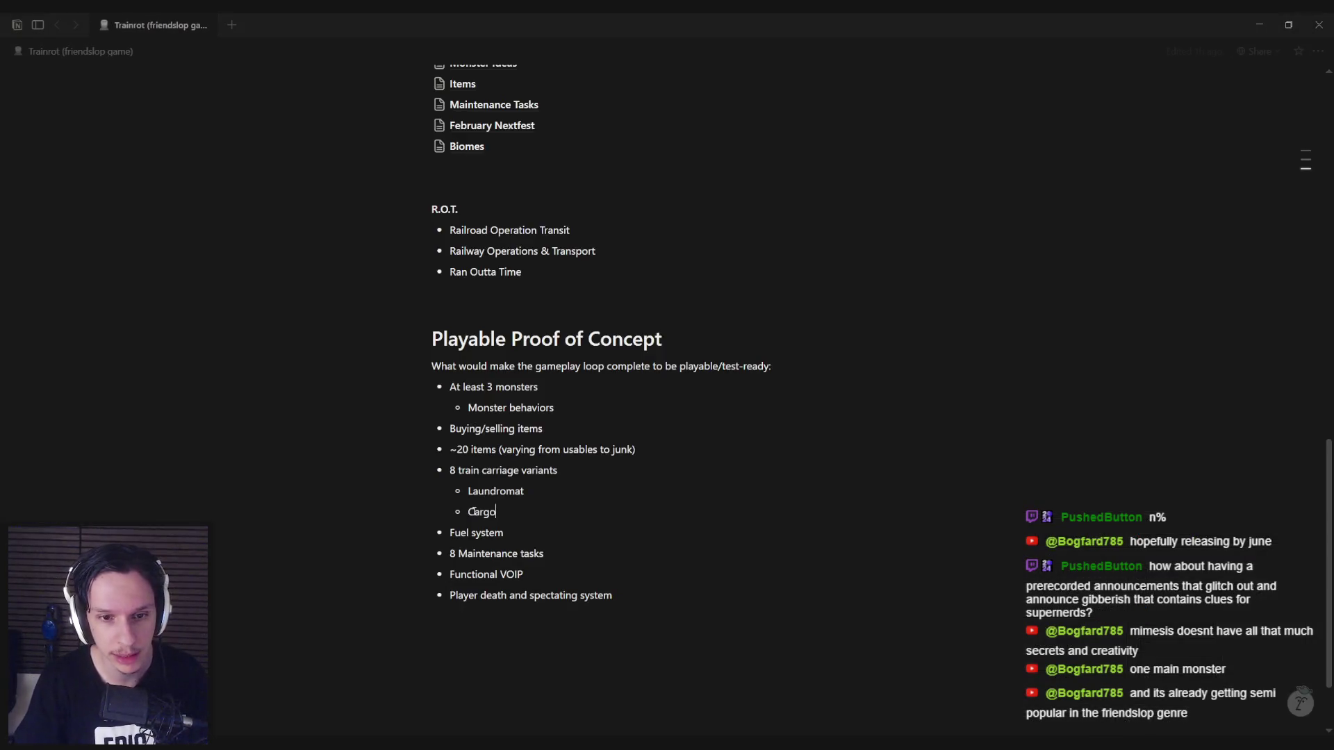
key(Return)
text(Library)
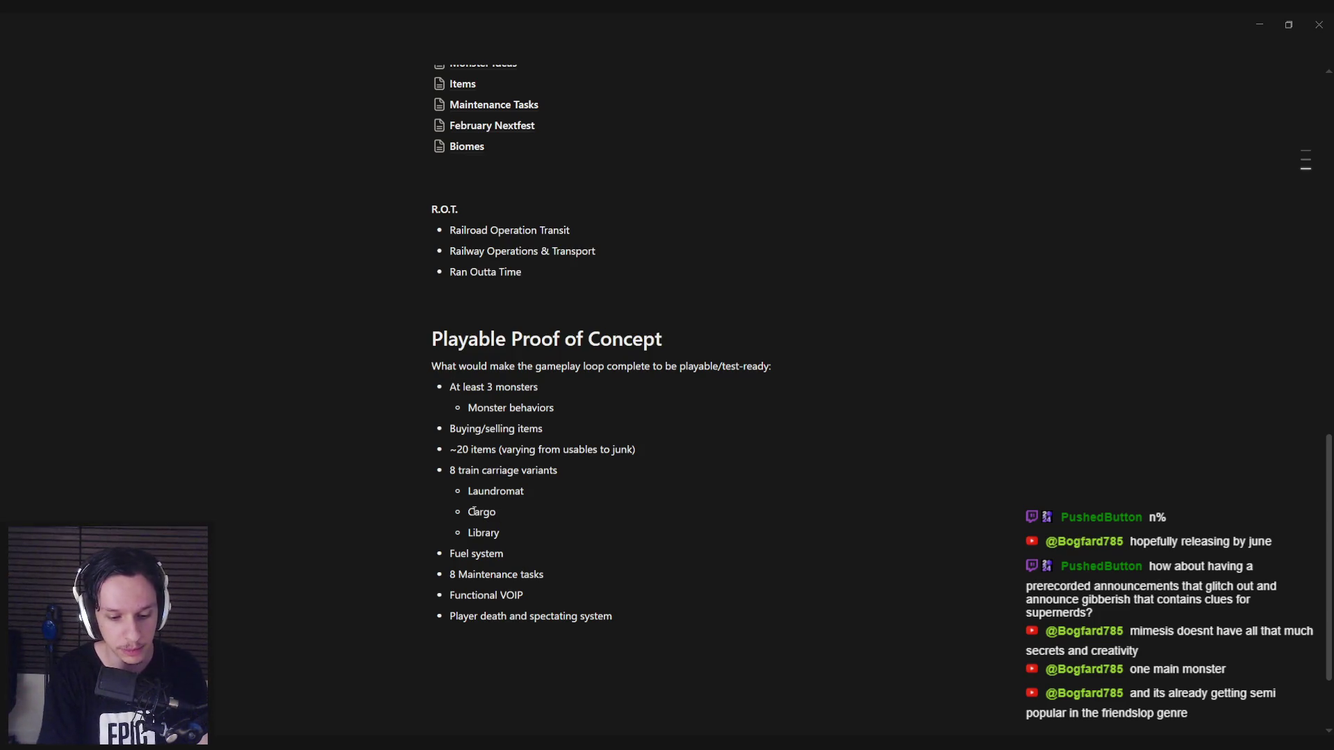
key(Return)
text(Dining Hall)
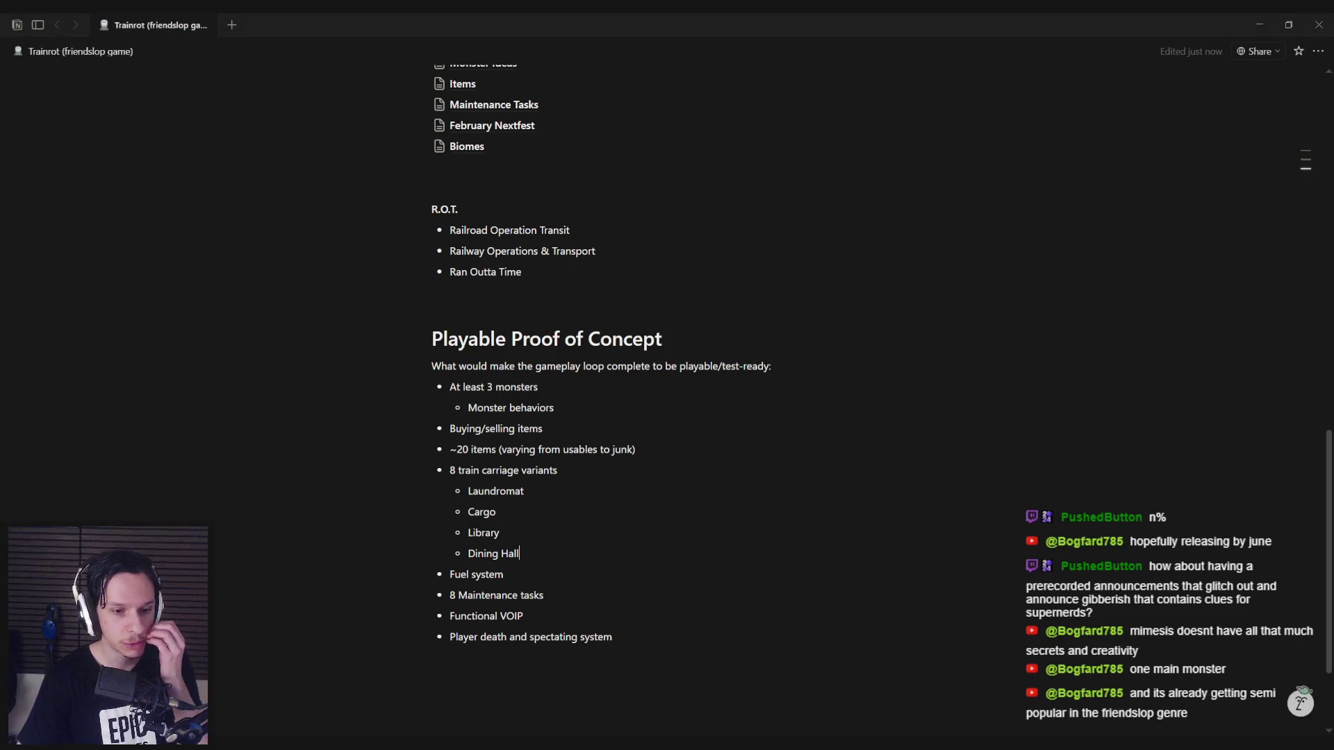
Step: Check the reference board, then add 'Flatbed' as a sub-bullet below Dining Hall
key(alt+Tab)
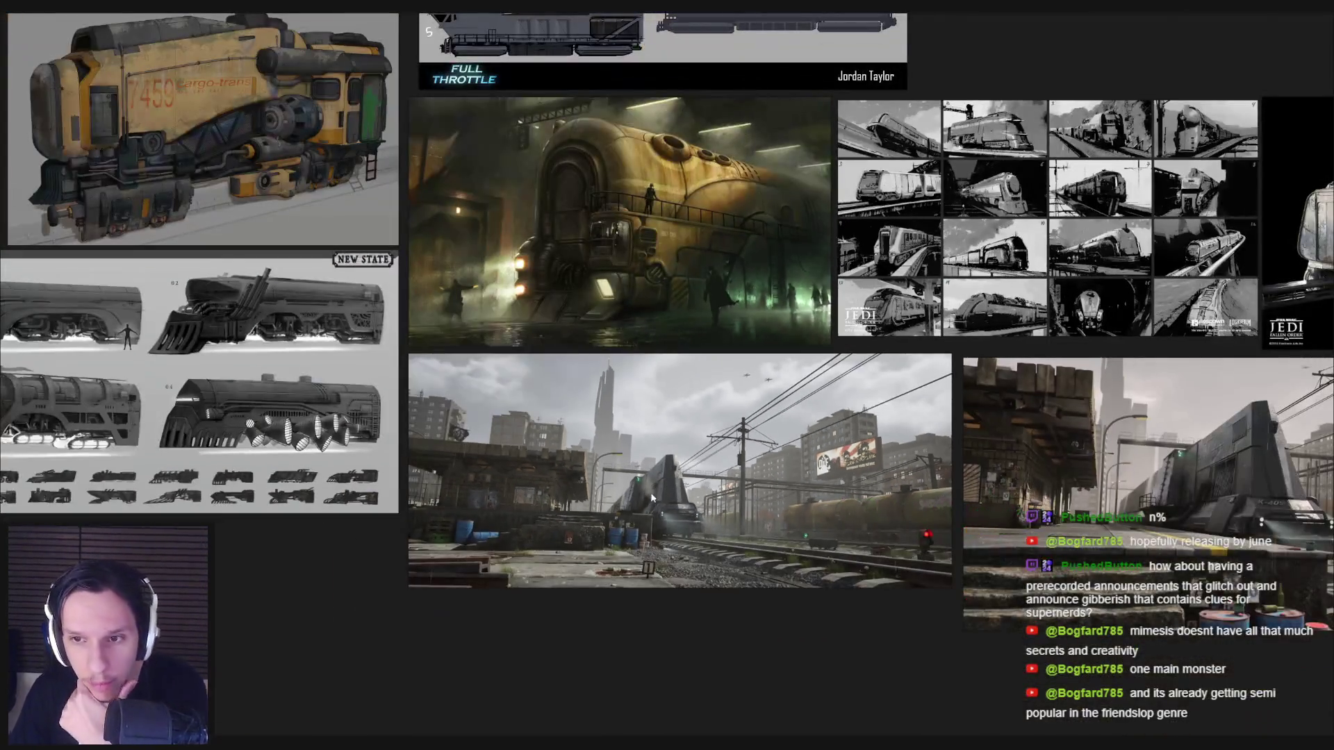
key(alt+Tab)
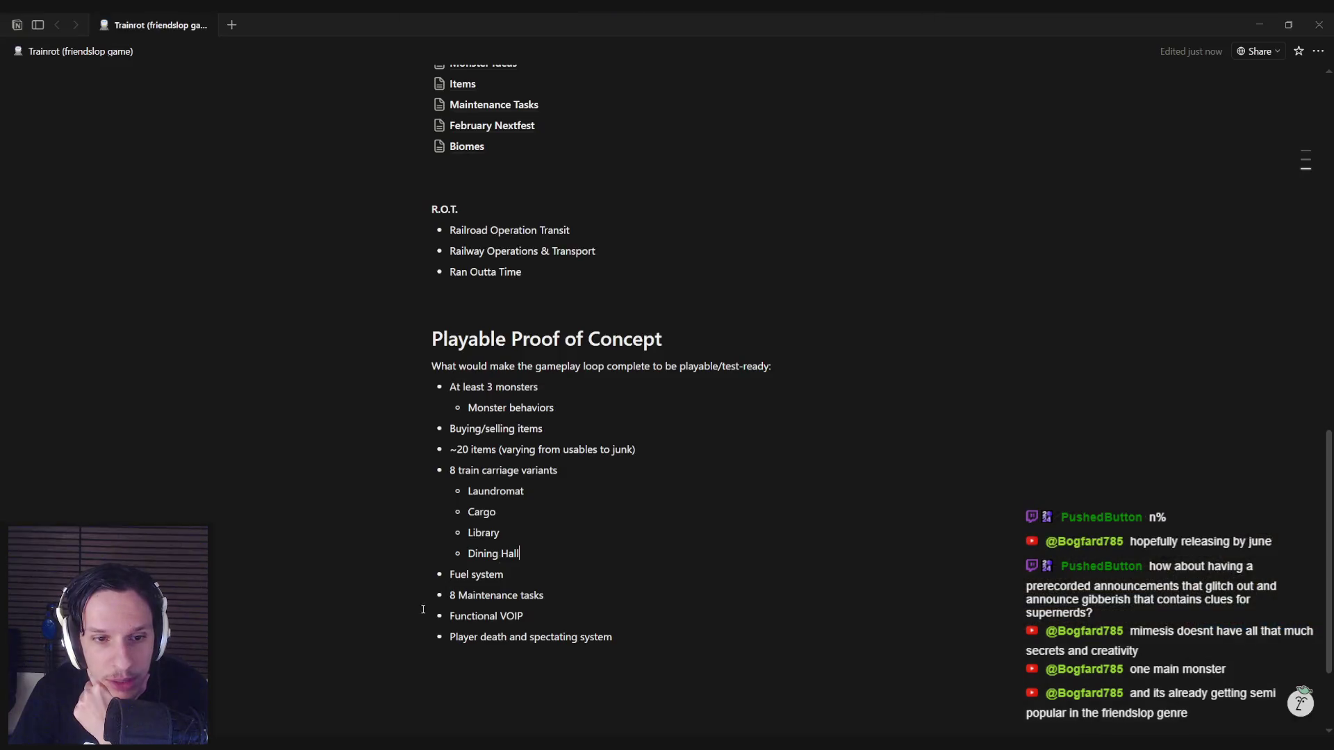
key(Return)
text(Flatbed)
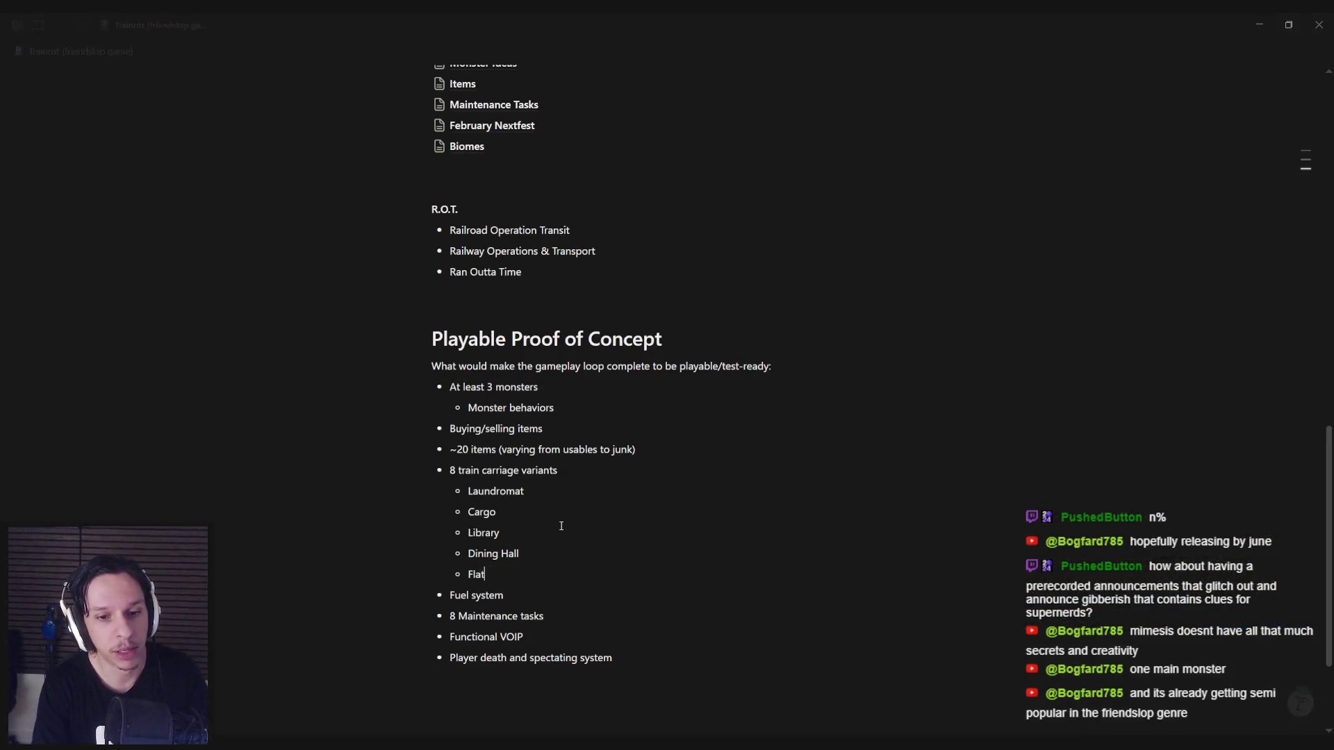
mouse_move(201, 747)
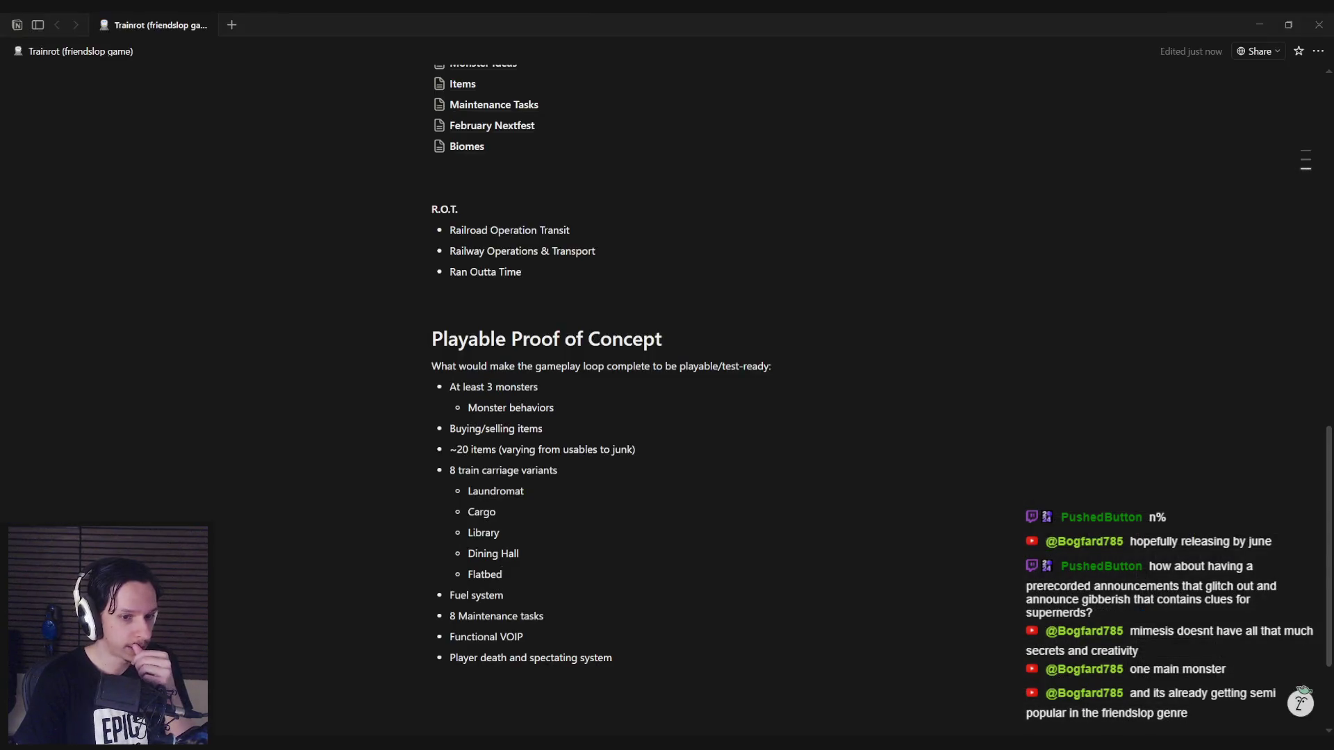
Step: Scroll through the train reference image board and return to the Unreal Editor level
key(alt+Tab)
scroll(450, 472, down, 3)
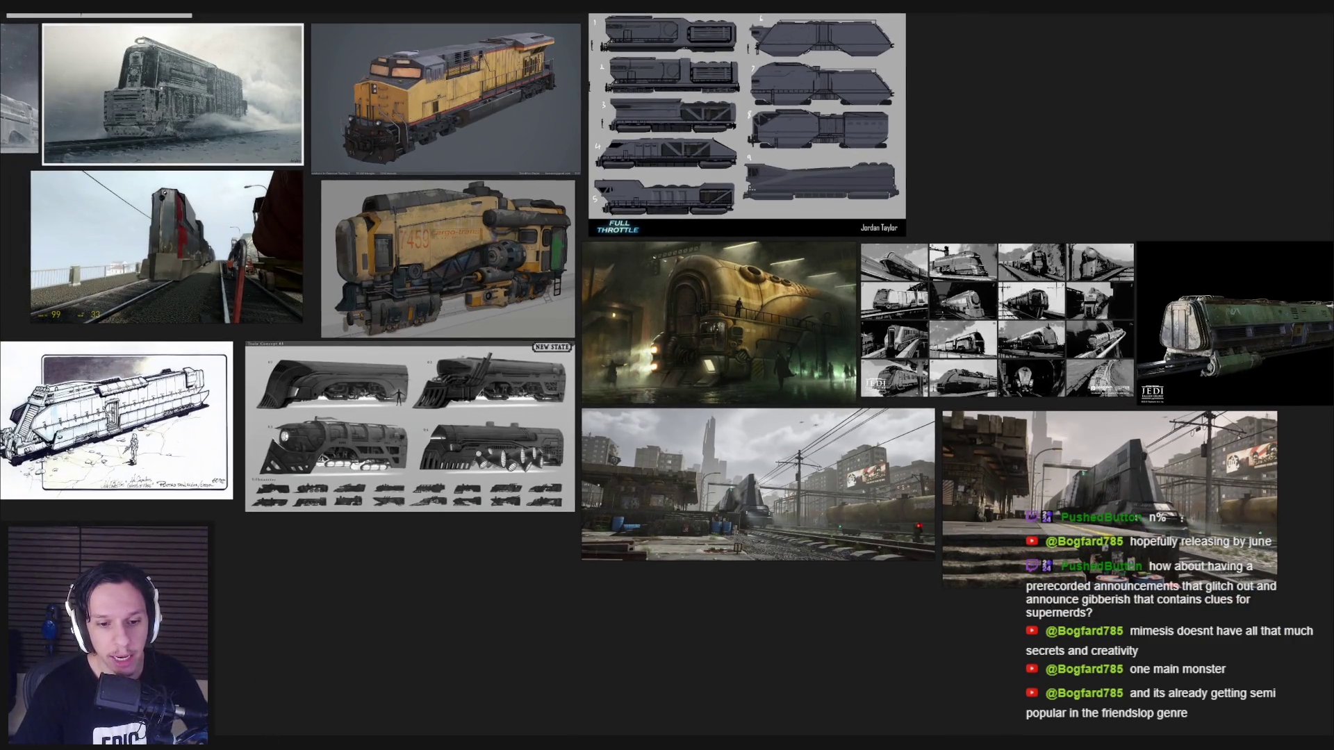
key(alt+Tab)
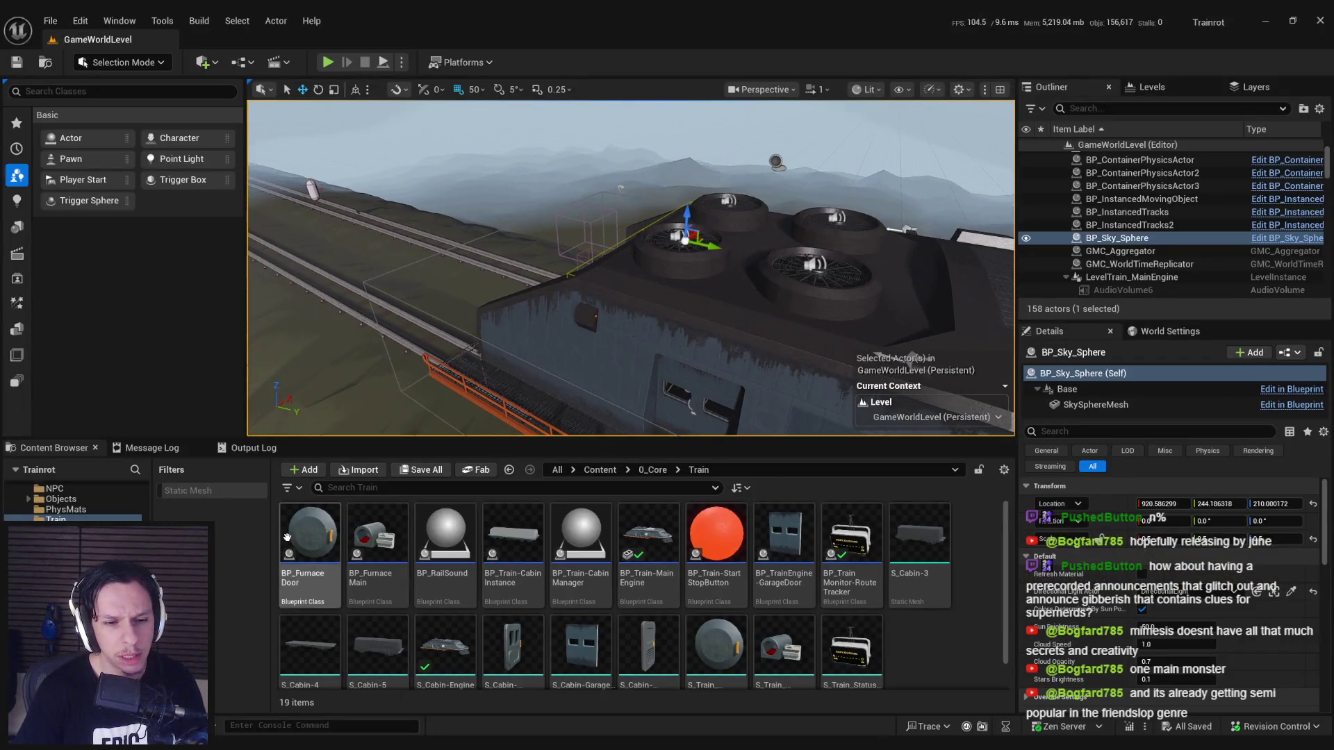
Step: Open the LevelTrain_Cabin-4 level from Content > 1_Levels > TrainTemplates
scroll(311, 615, down, 1)
mouse_move(311, 615)
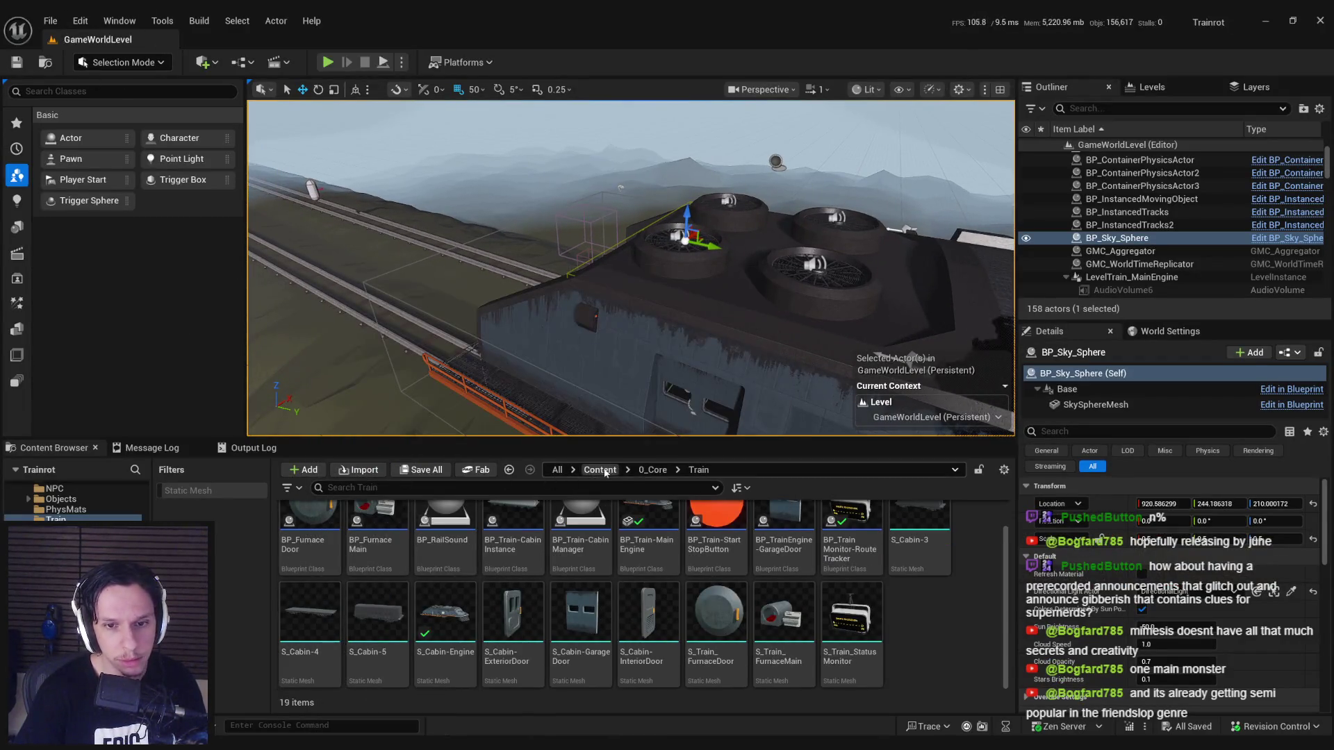
click(599, 469)
double_click(377, 538)
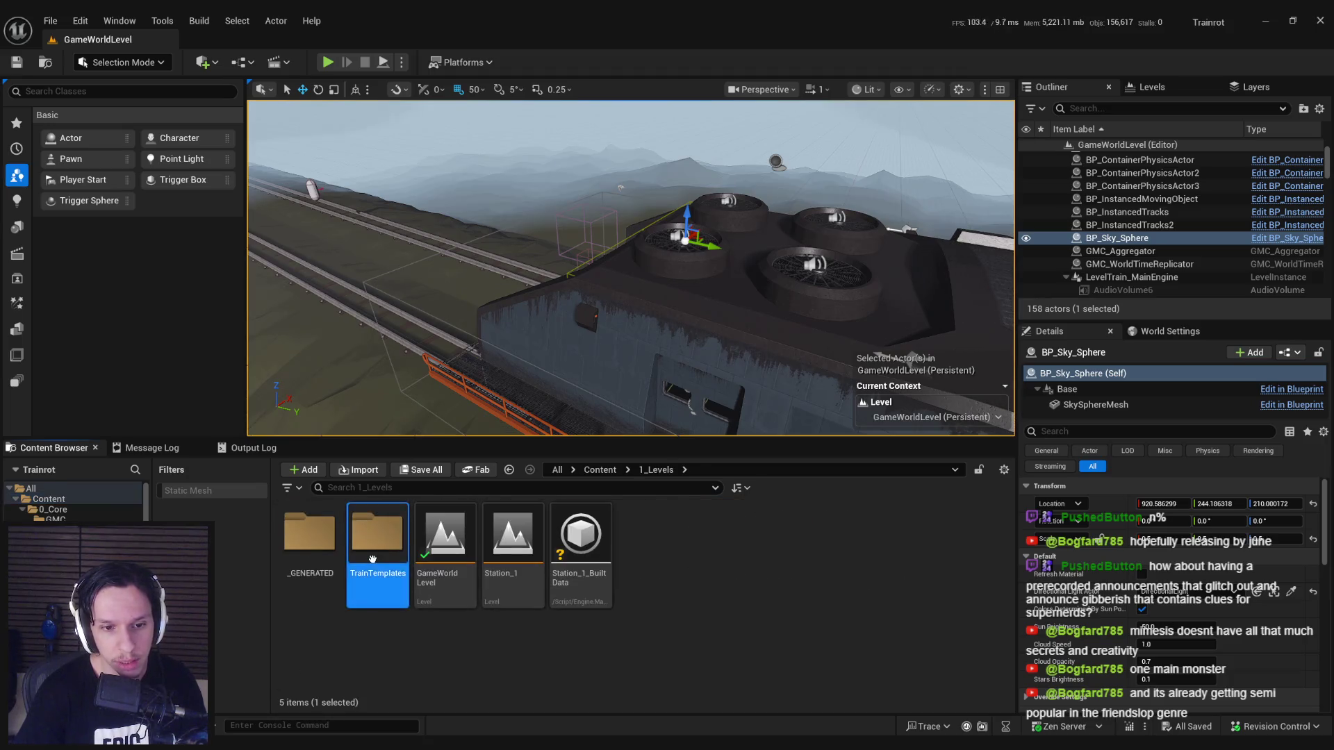
double_click(378, 538)
double_click(512, 538)
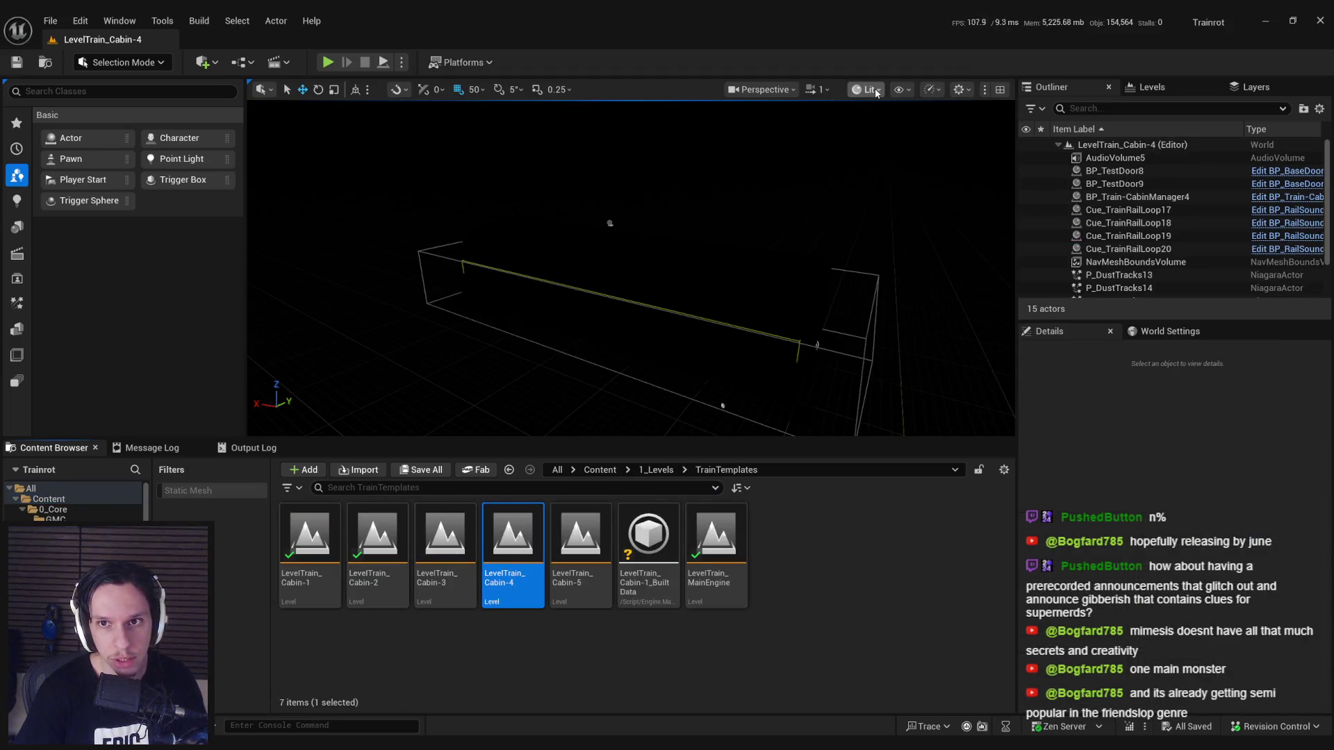
Step: Switch the viewport to Unlit mode and open the LevelTrain_Cabin-5 level
click(868, 89)
click(895, 156)
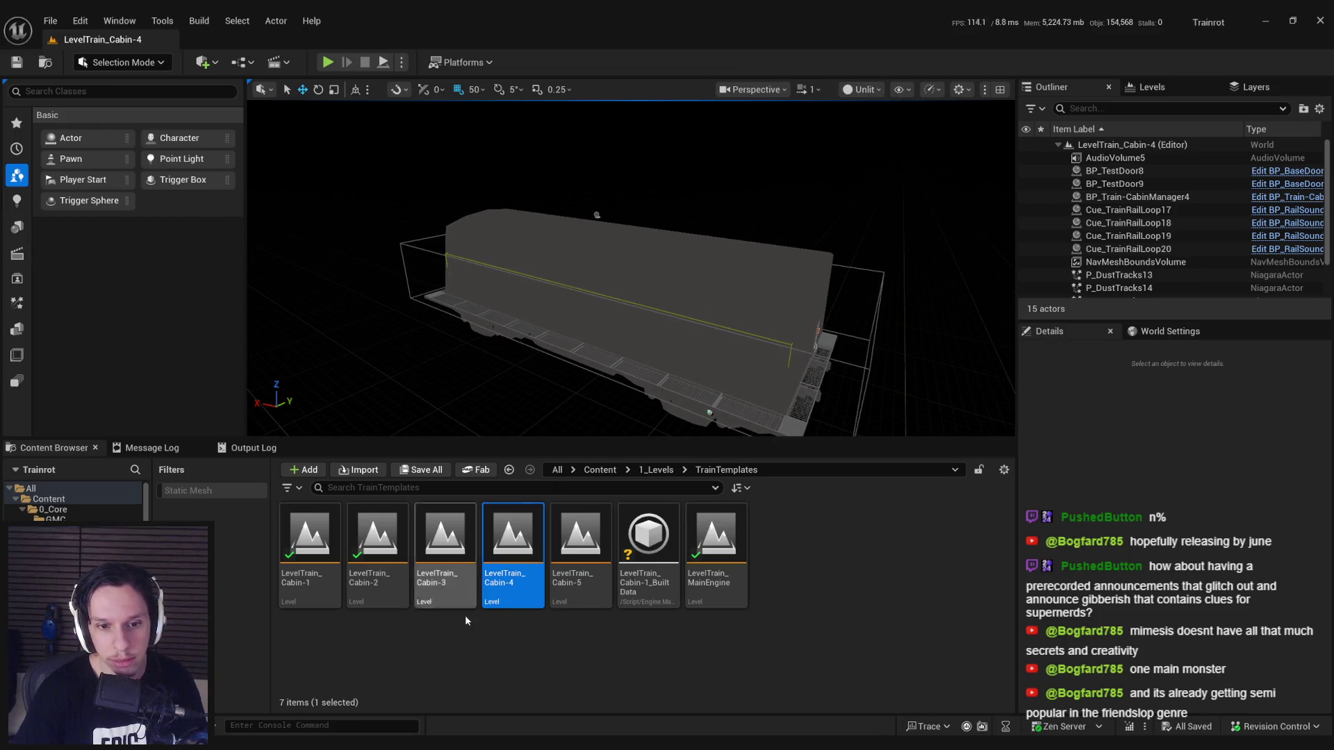
double_click(578, 555)
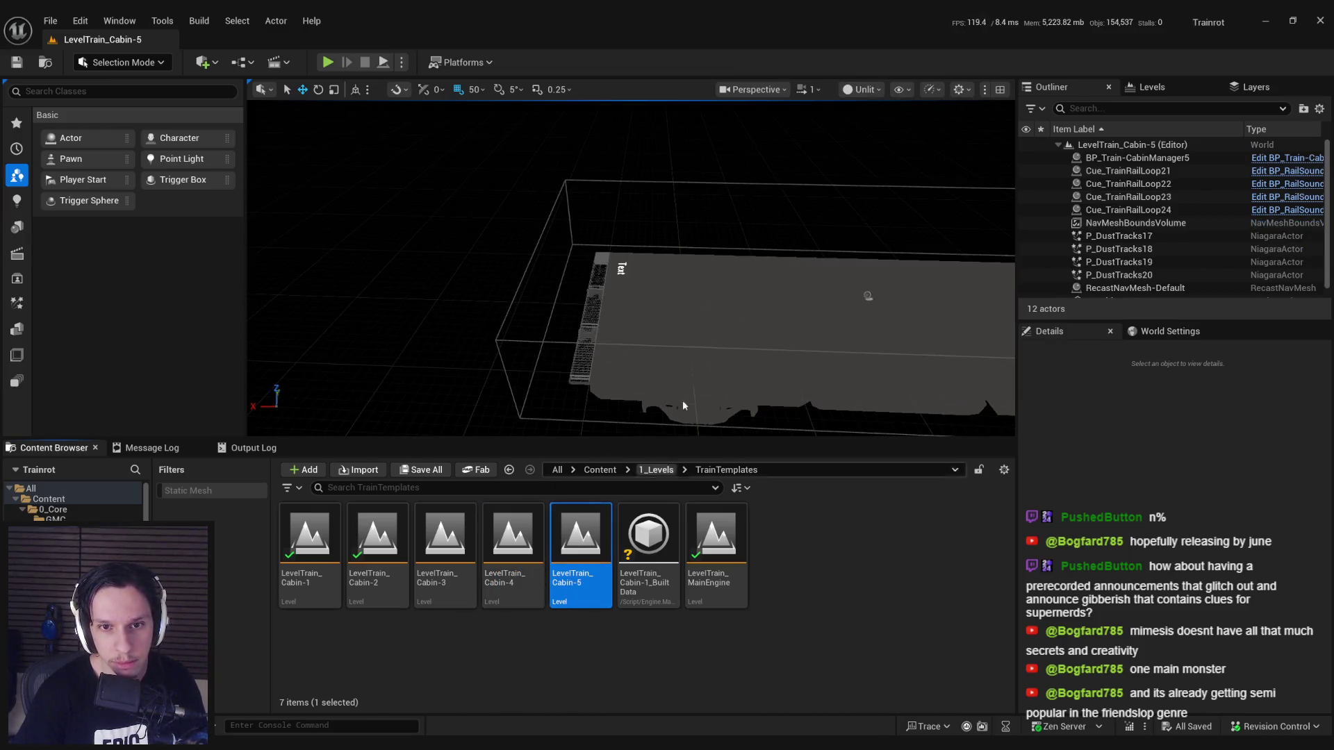
mouse_move(631, 271)
mouse_down()
mouse_move(548, 257)
mouse_move(564, 355)
mouse_move(488, 322)
mouse_move(715, 250)
mouse_move(792, 332)
mouse_up()
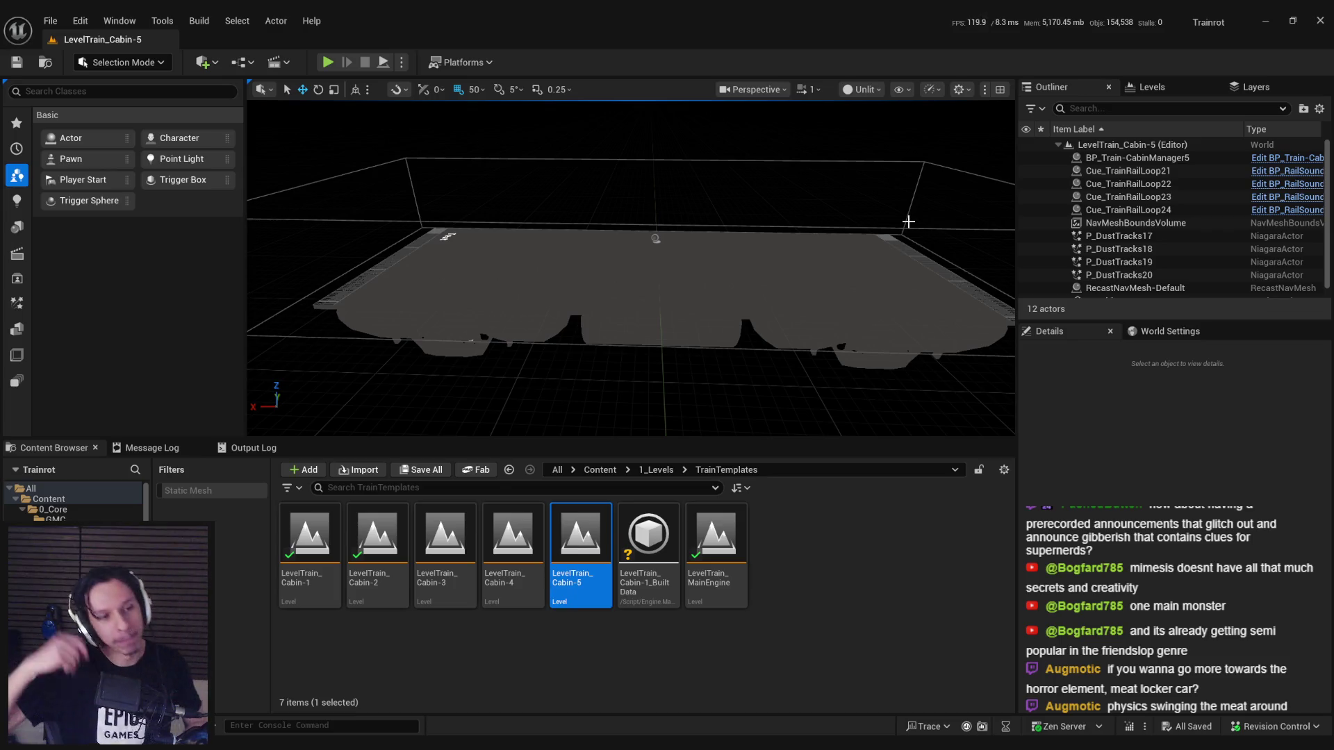
Step: Deselect the Cabin-5 level asset and switch back to the Notion planning window
click(912, 585)
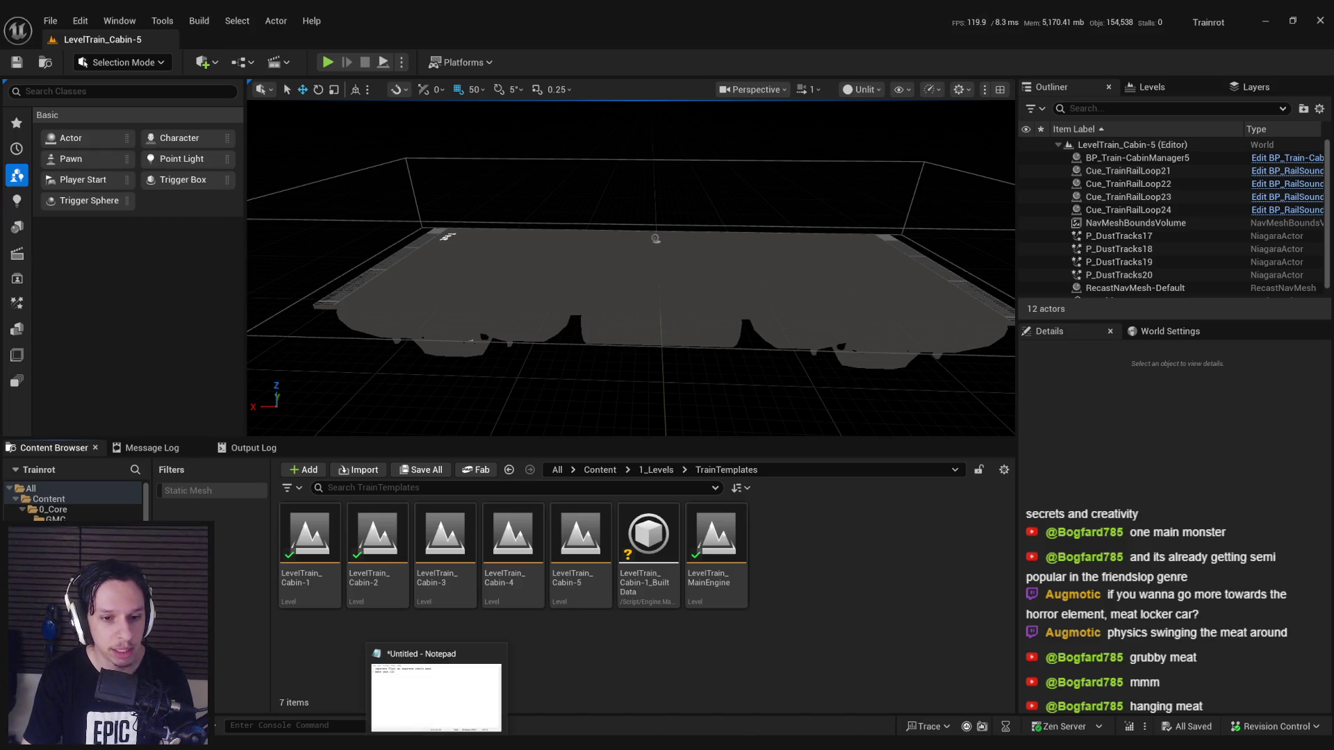
key(alt+Tab)
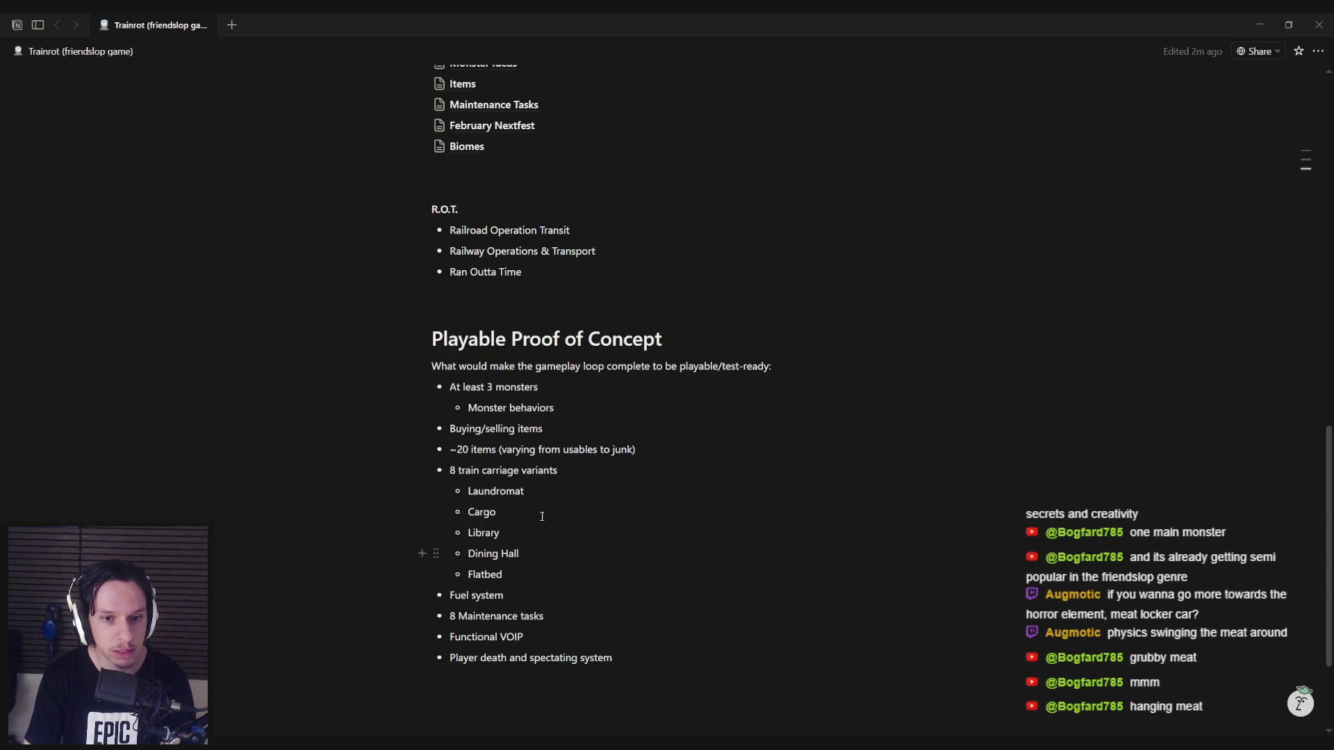
Step: Add 'Kitchen' and 'Apartments' sub-bullets under Flatbed, fixing the Kitchen typo
key(Return)
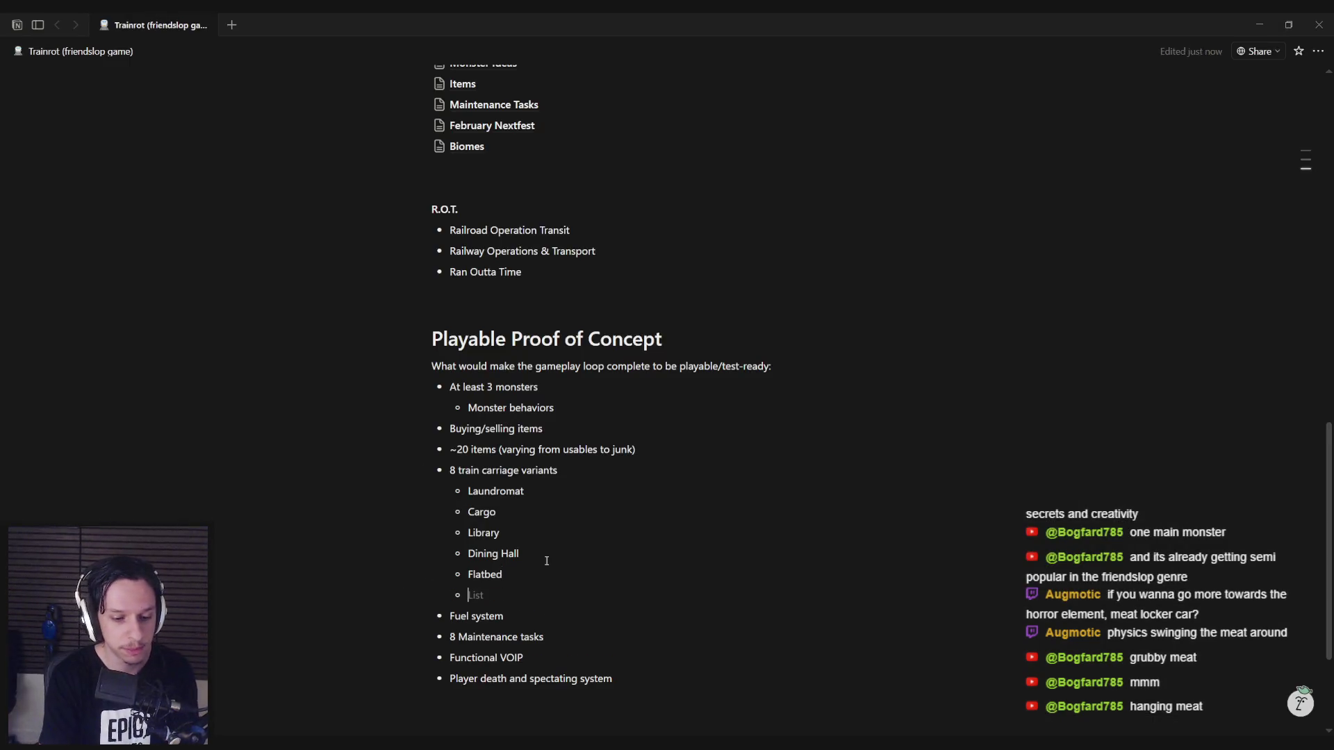
text(Kitechn)
key(BackSpace)
key(BackSpace)
key(BackSpace)
text(chen)
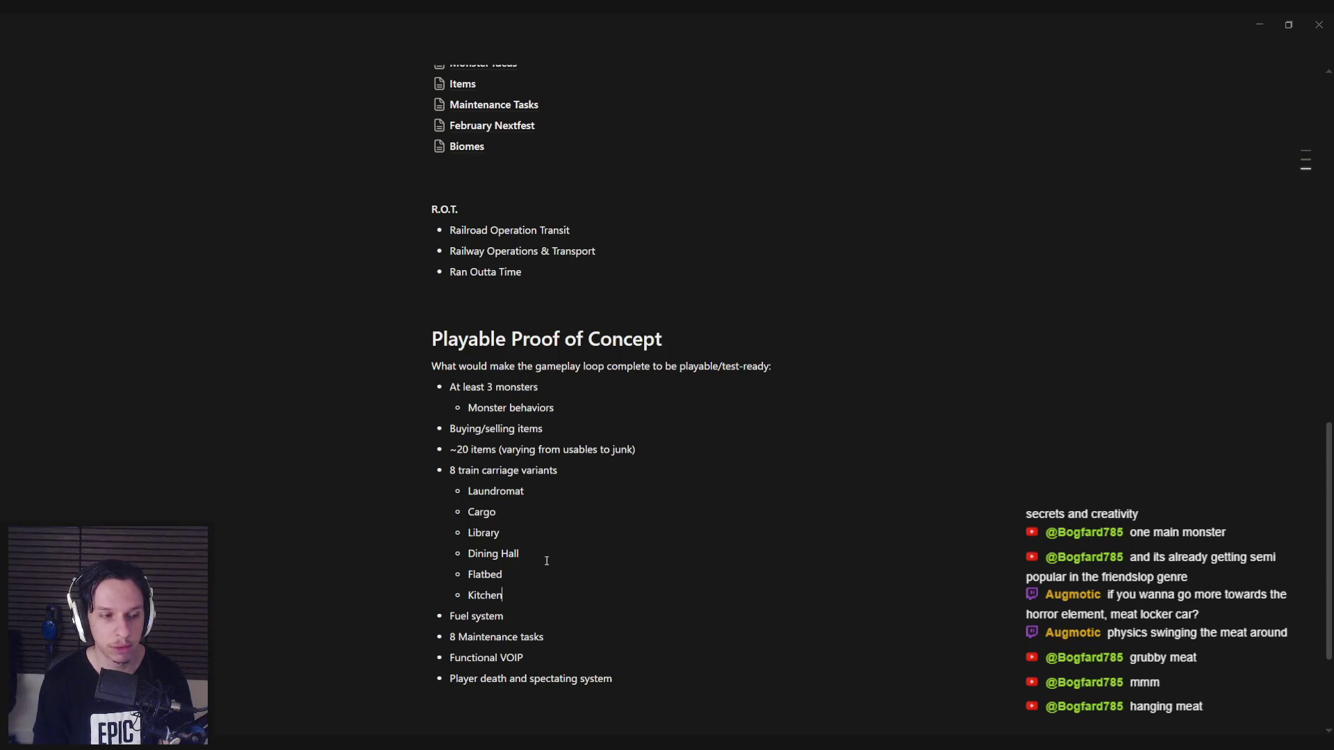
key(Return)
text(Apartments)
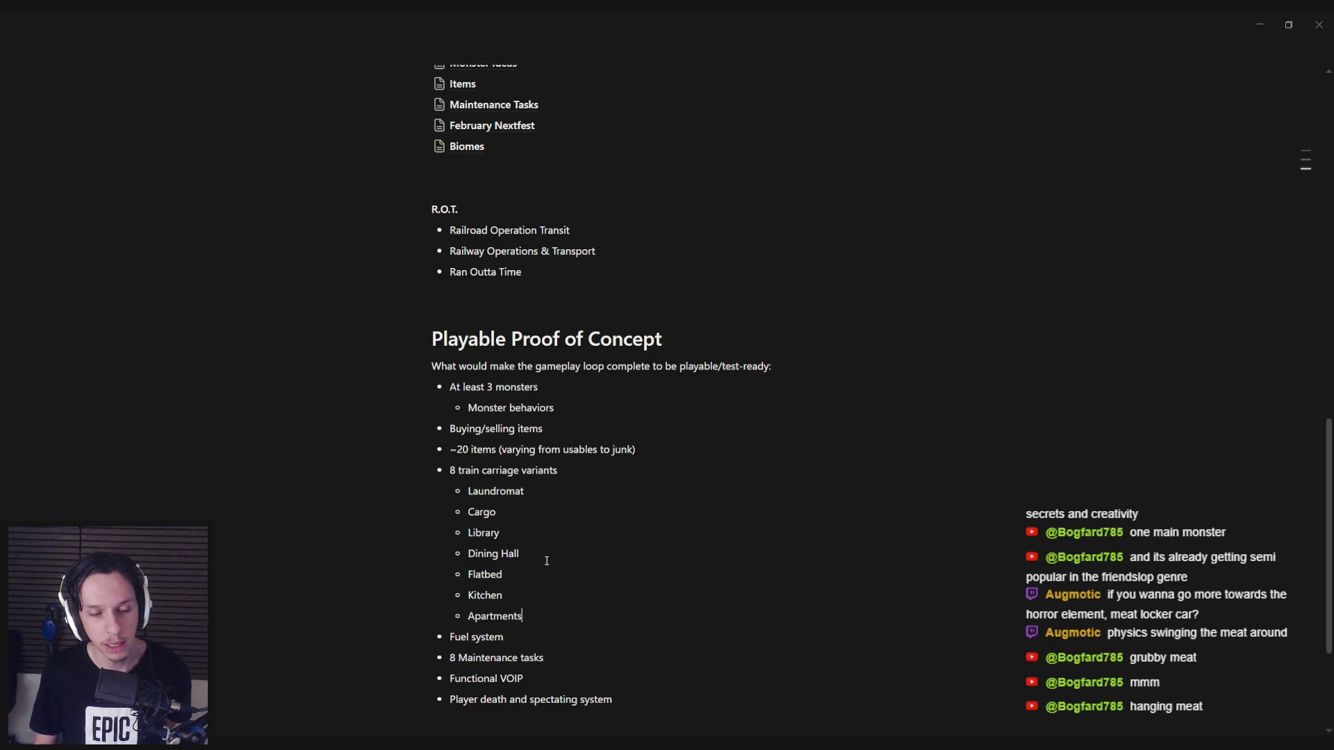
click(515, 514)
click(522, 597)
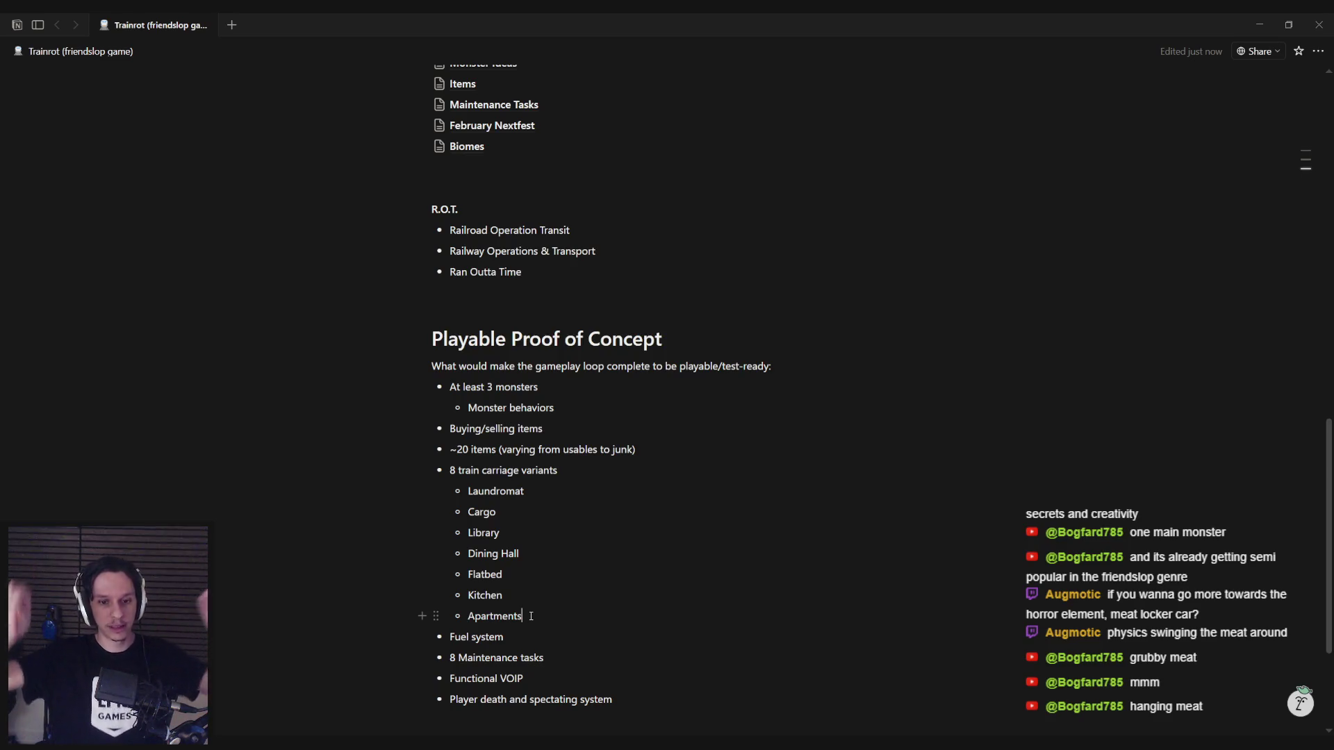
key(Print)
drag(803, 257, 1167, 719)
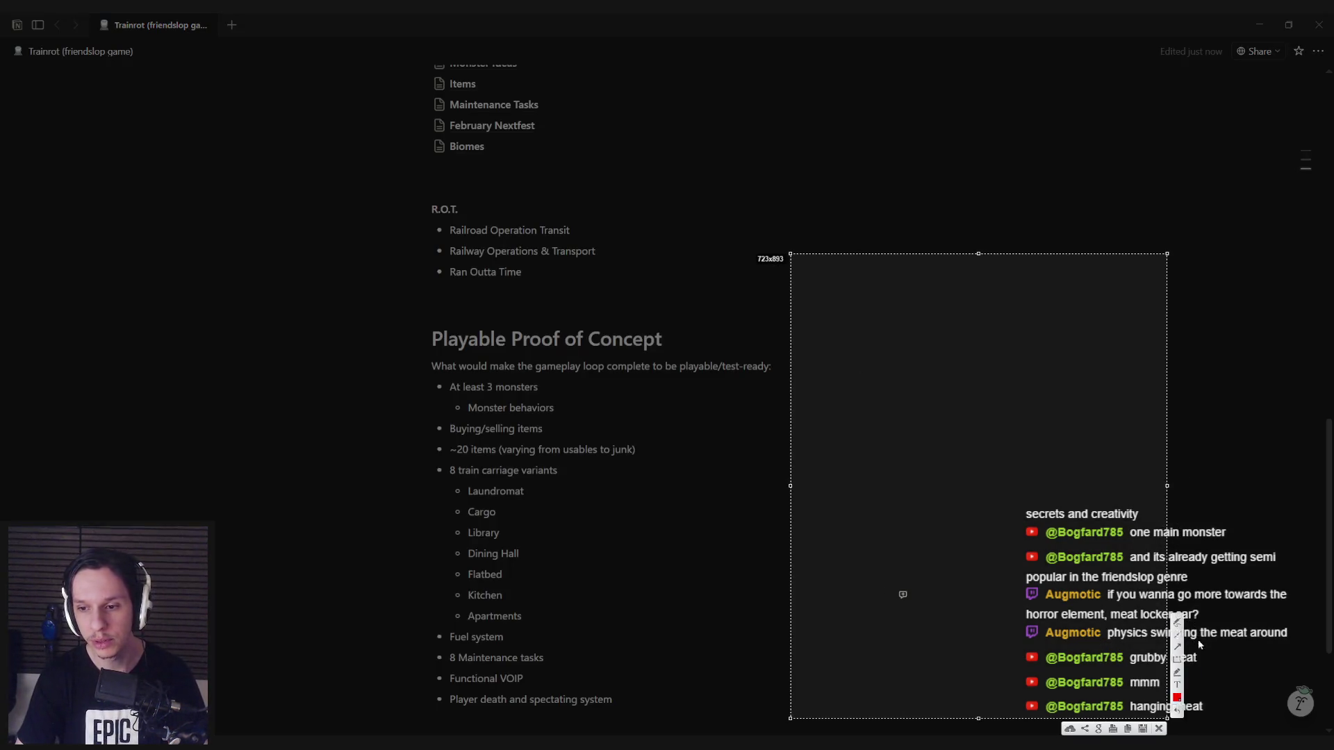
click(1177, 658)
drag(860, 297, 1120, 636)
mouse_move(904, 334)
mouse_down()
mouse_move(1050, 575)
mouse_move(1085, 595)
mouse_up()
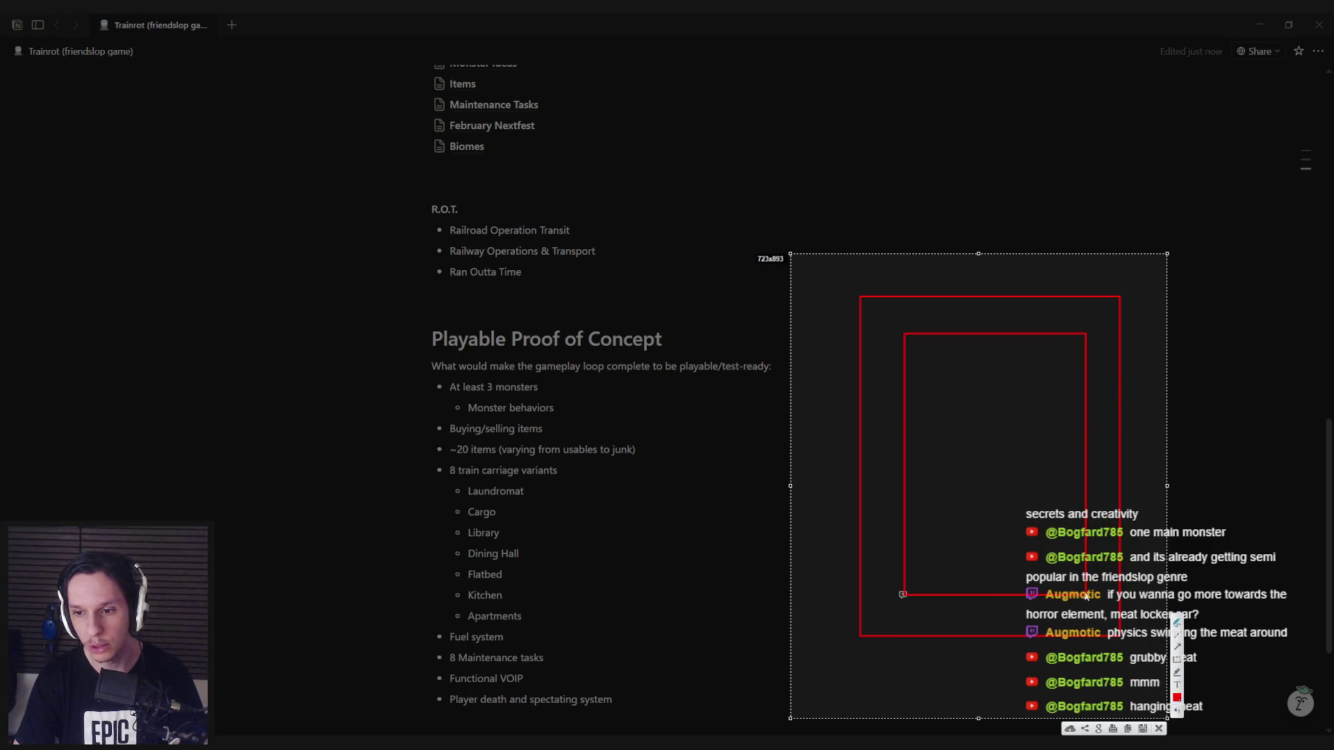
mouse_move(1084, 462)
mouse_down()
mouse_move(1106, 462)
mouse_move(1085, 486)
mouse_up()
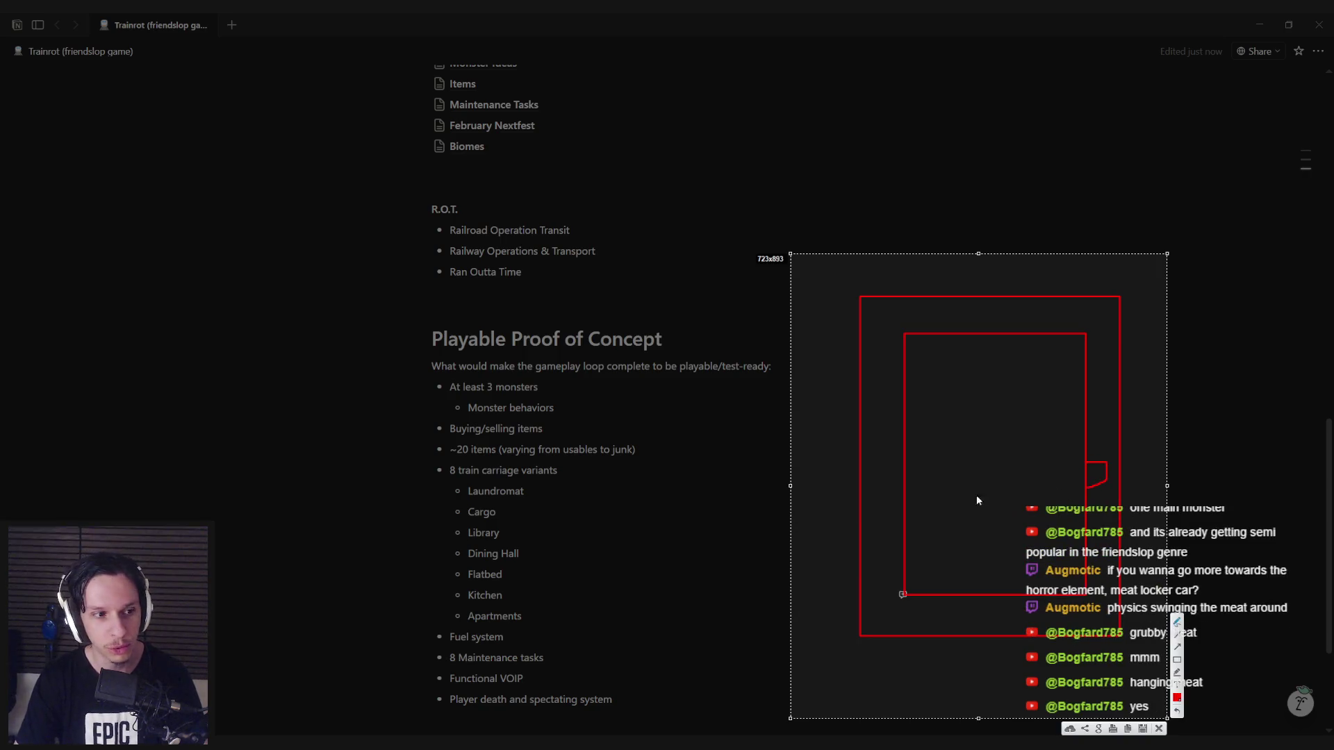
mouse_move(903, 380)
mouse_down()
mouse_move(871, 378)
mouse_move(903, 414)
mouse_up()
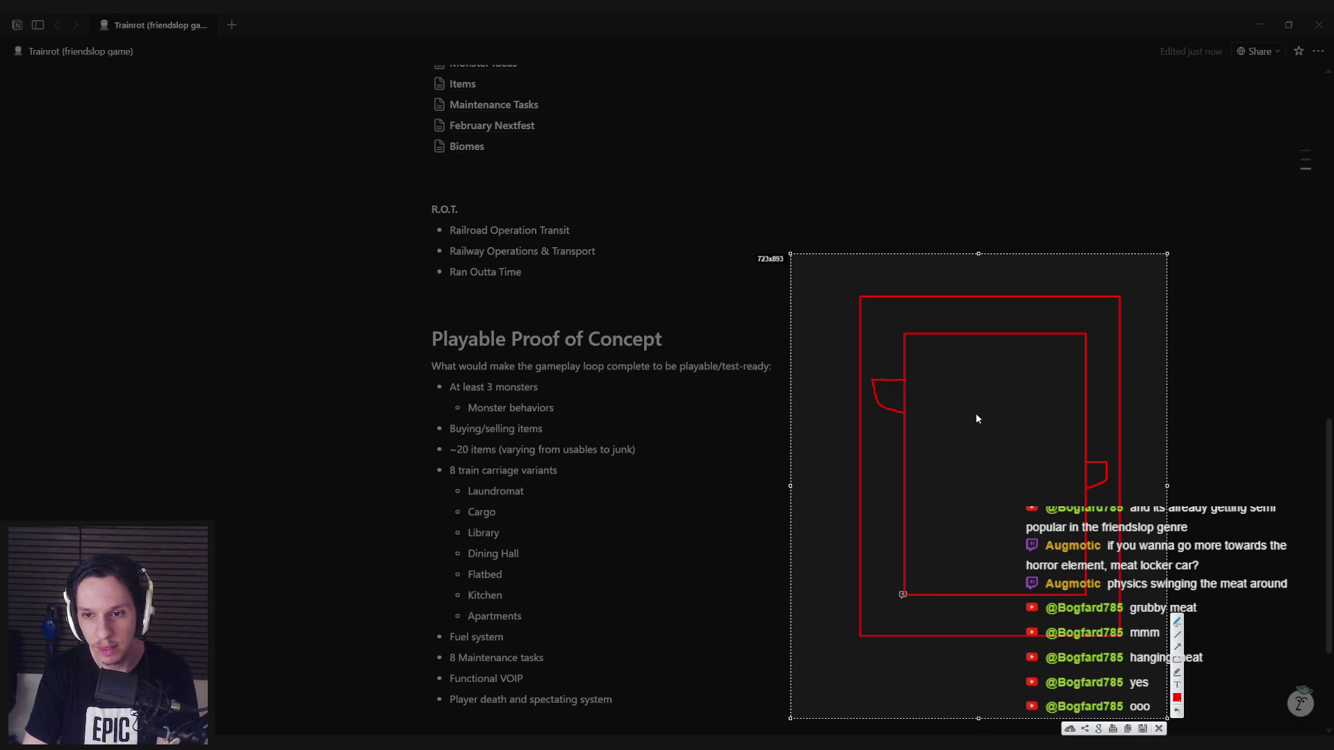
key(Escape)
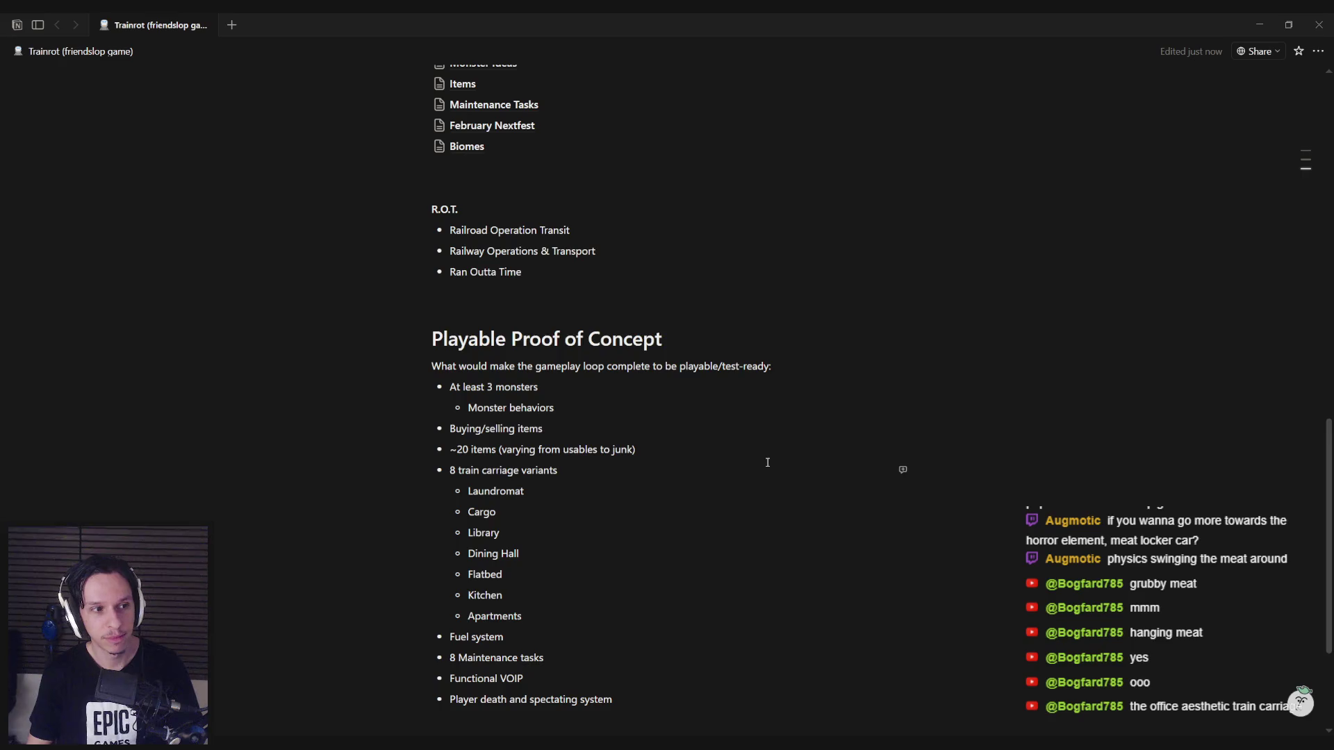
Step: Add an 'Office' sub-bullet directly below Apartments in the carriage list
key(Return)
text(Office)
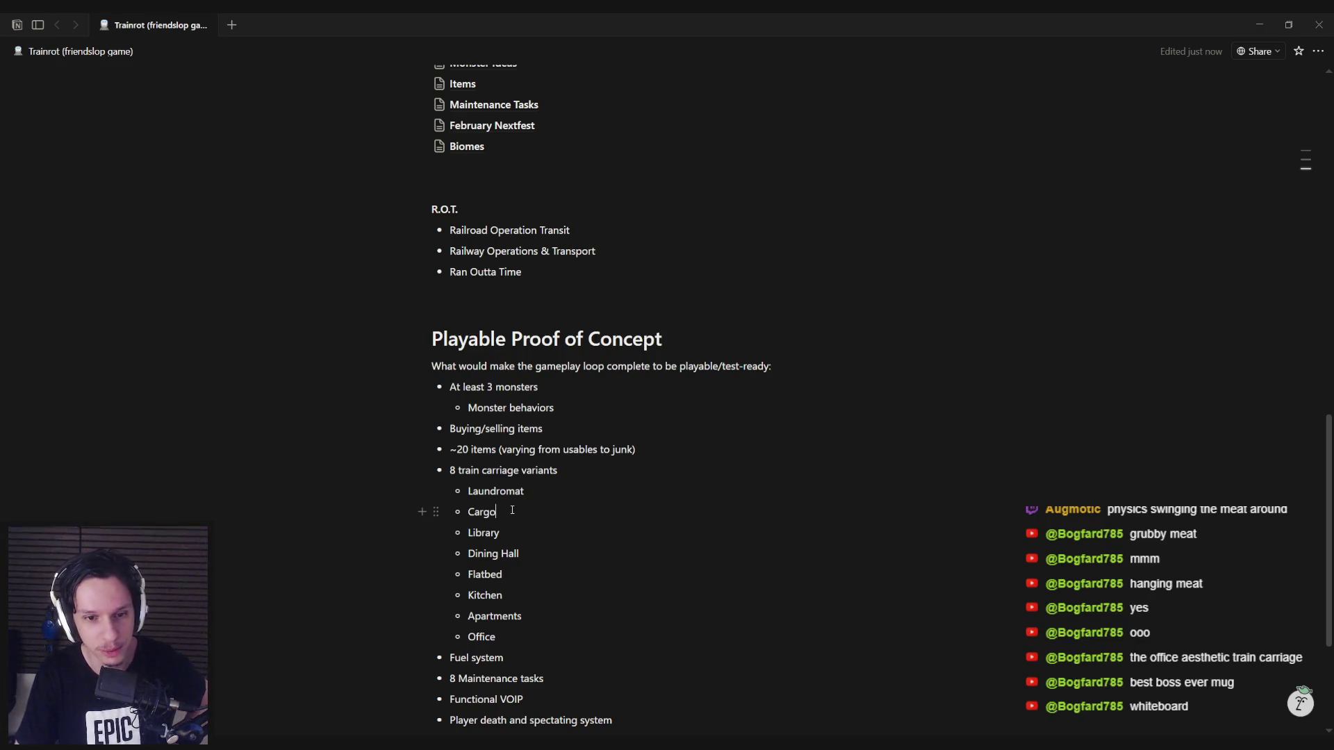
click(520, 553)
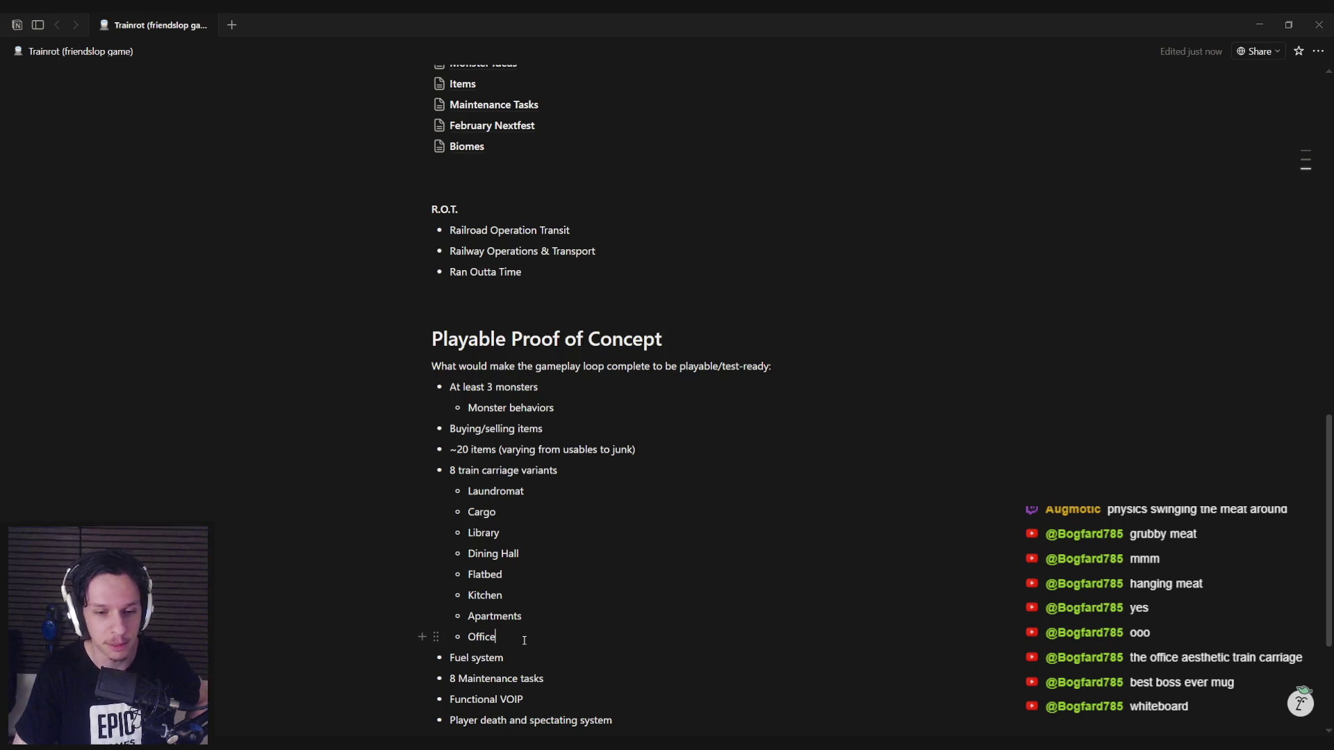